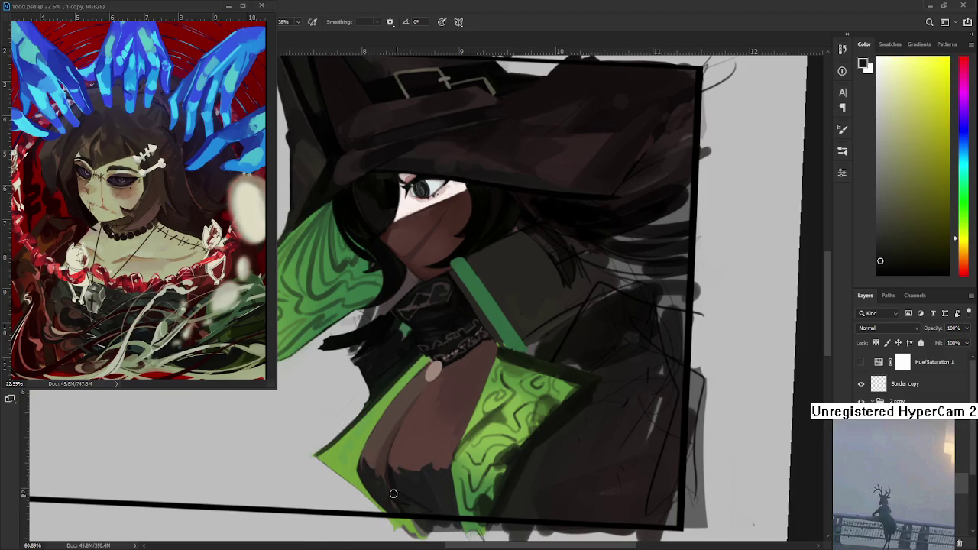
# Step: Sample dark green, dark olive and yellow-green tones from the robe for shading
pyautogui.keyDown('alt'); pyautogui.click(394, 484); pyautogui.keyUp('alt')
pyautogui.keyDown('alt'); pyautogui.click(394, 486); pyautogui.keyUp('alt')
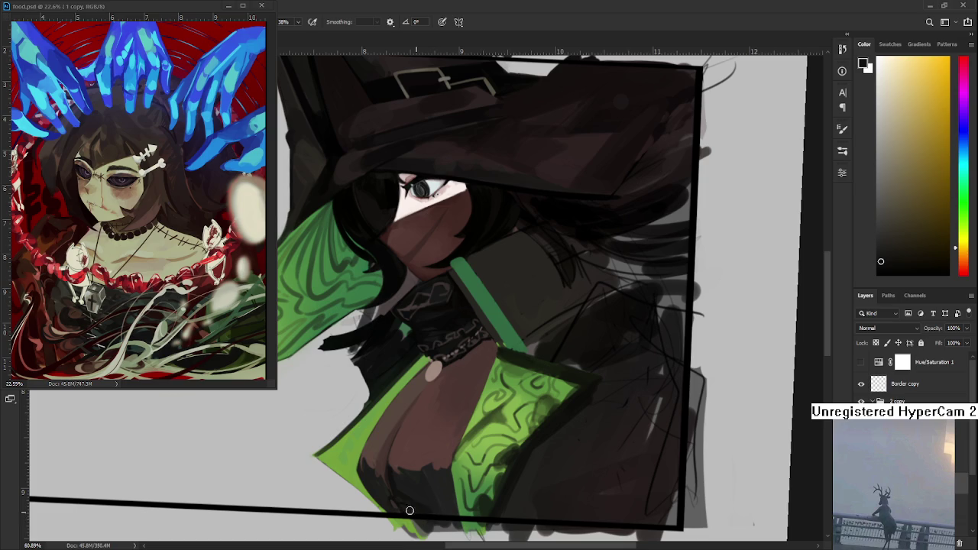
pyautogui.keyDown('alt'); pyautogui.click(426, 502); pyautogui.keyUp('alt')
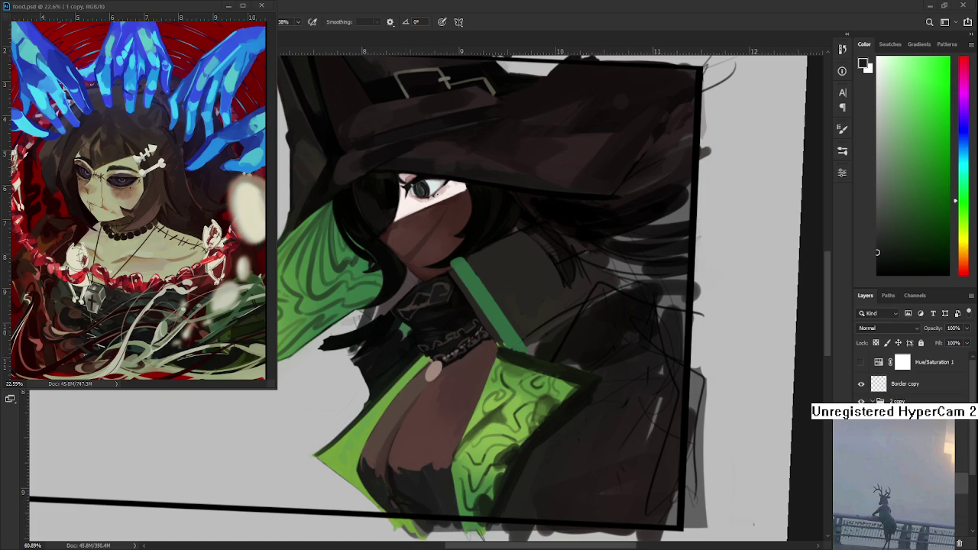
pyautogui.keyDown('alt'); pyautogui.click(515, 464); pyautogui.keyUp('alt')
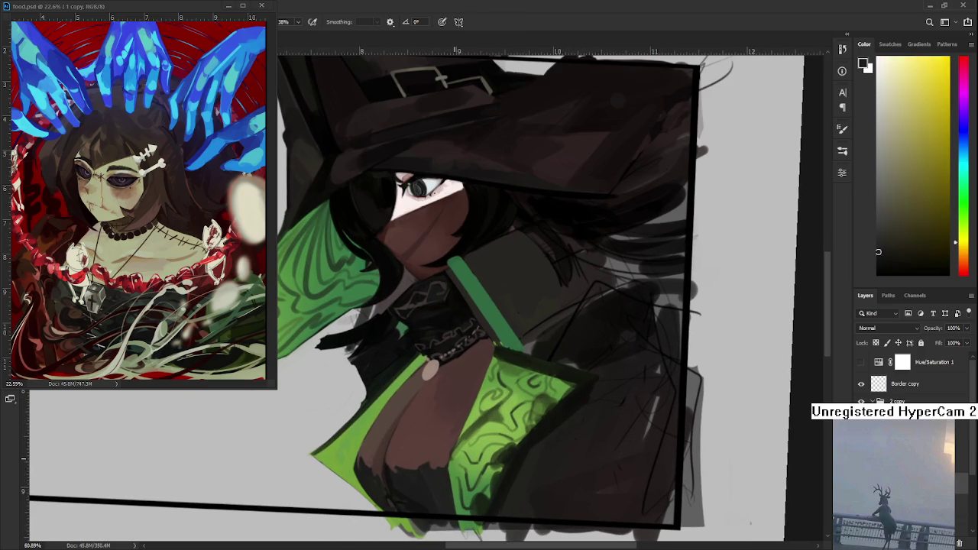
# Step: Enlarge the brush and paint dark brown over the lower green robe
pyautogui.press(']')
pyautogui.press(']')
pyautogui.press(']')
pyautogui.moveTo(520, 457); pyautogui.dragTo(532, 411)
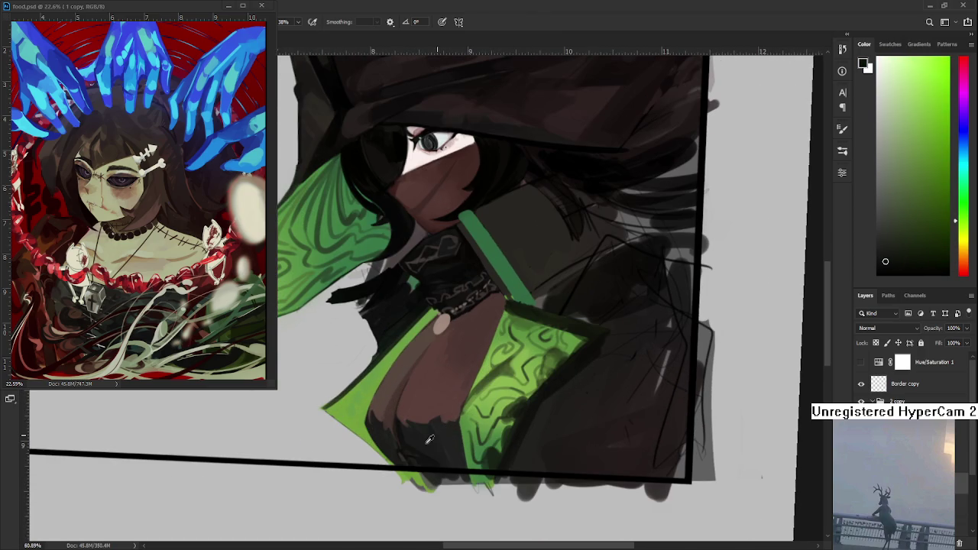
pyautogui.keyDown('alt'); pyautogui.click(404, 449); pyautogui.keyUp('alt')
pyautogui.moveTo(366, 416); pyautogui.dragTo(399, 448)
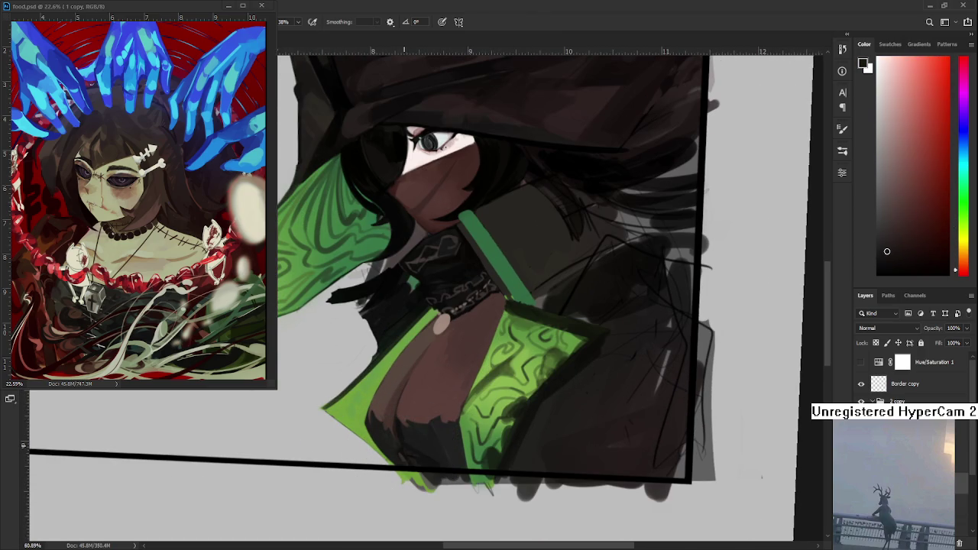
# Step: Sample orange-brown, yellow-green and dark red-brown tones around the lower robe
pyautogui.keyDown('alt'); pyautogui.click(405, 430); pyautogui.keyUp('alt')
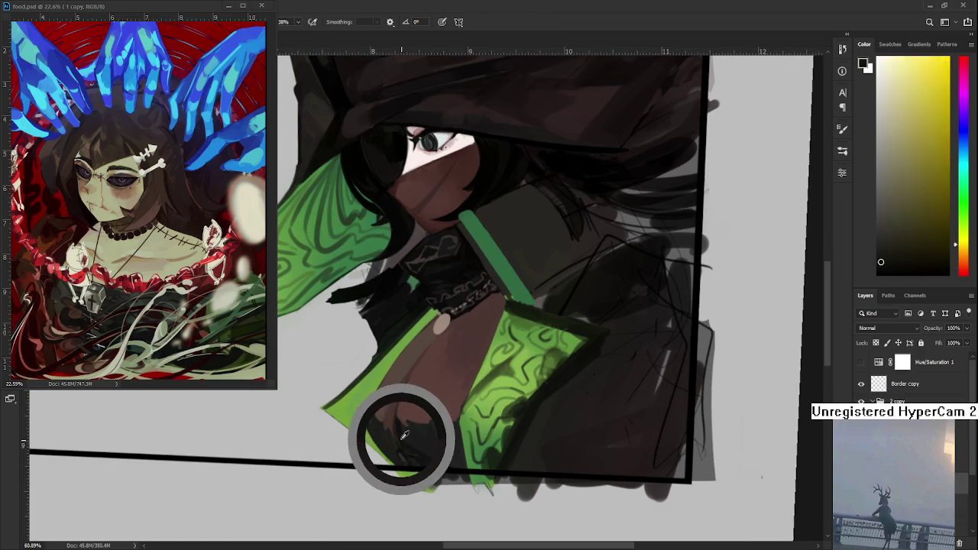
pyautogui.keyDown('alt'); pyautogui.click(443, 442); pyautogui.keyUp('alt')
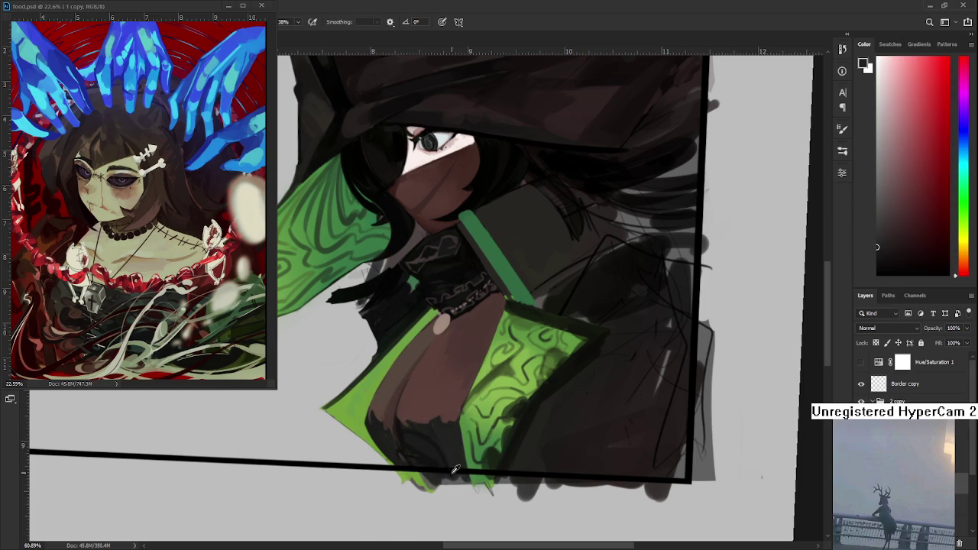
pyautogui.keyDown('alt'); pyautogui.click(428, 438); pyautogui.keyUp('alt')
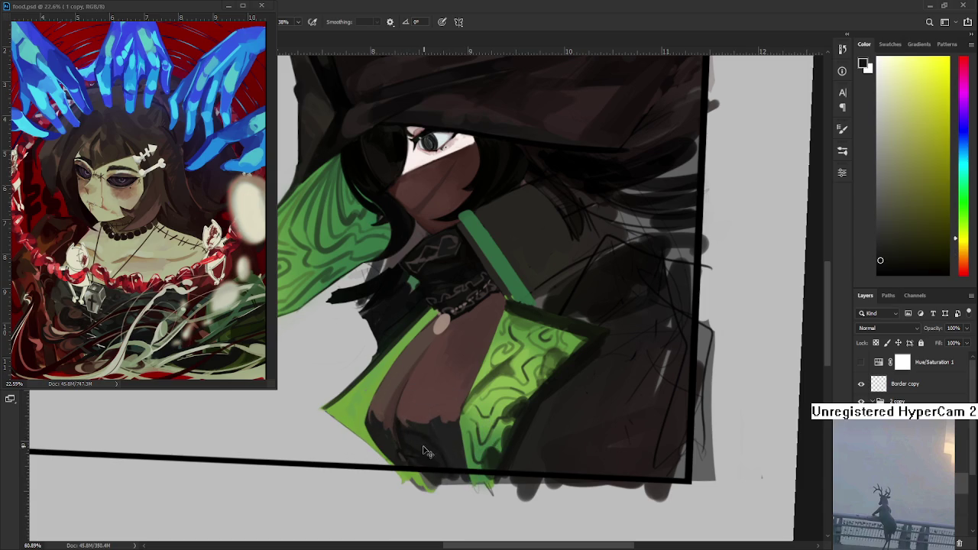
pyautogui.keyDown('alt'); pyautogui.click(437, 435); pyautogui.keyUp('alt')
pyautogui.moveTo(432, 457); pyautogui.dragTo(474, 484)
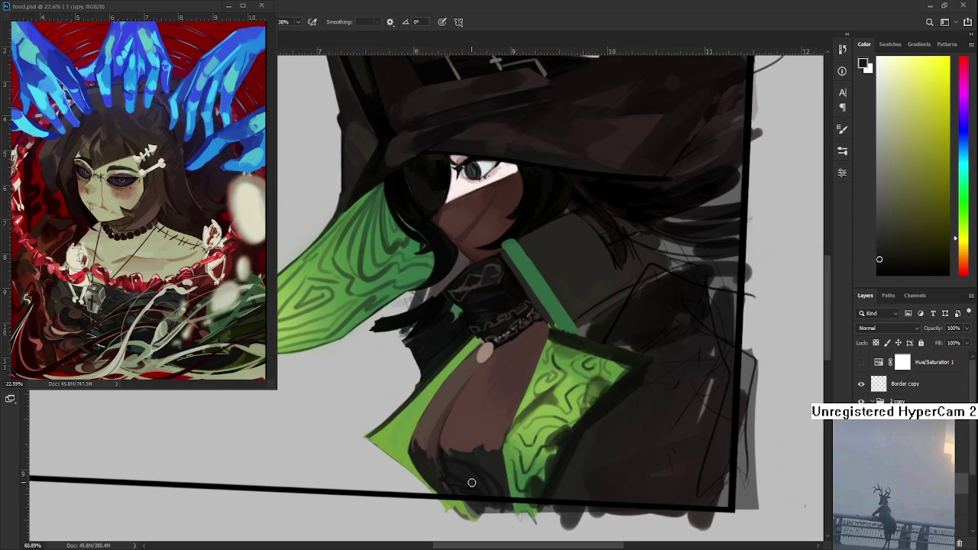
pyautogui.keyDown('alt'); pyautogui.click(437, 463); pyautogui.keyUp('alt')
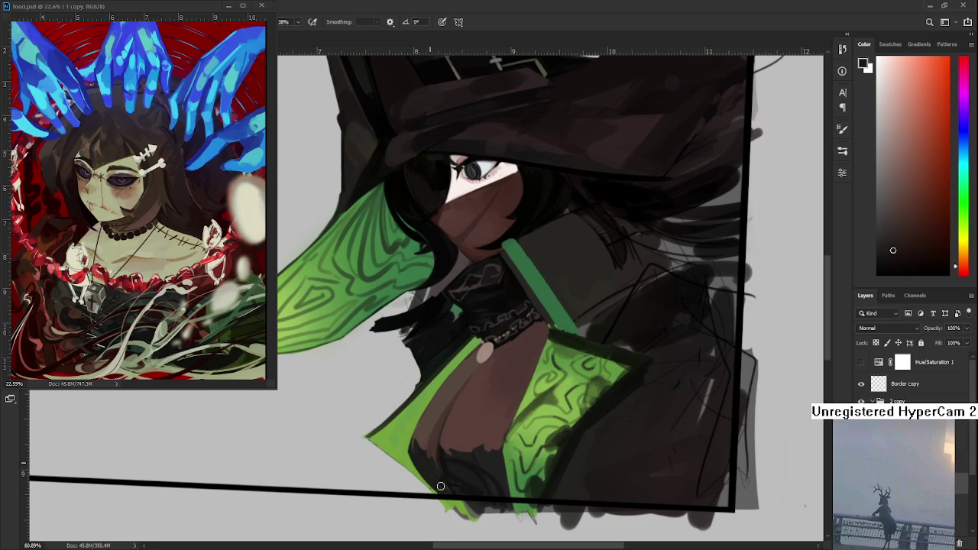
pyautogui.scroll(-1, 432, 466)
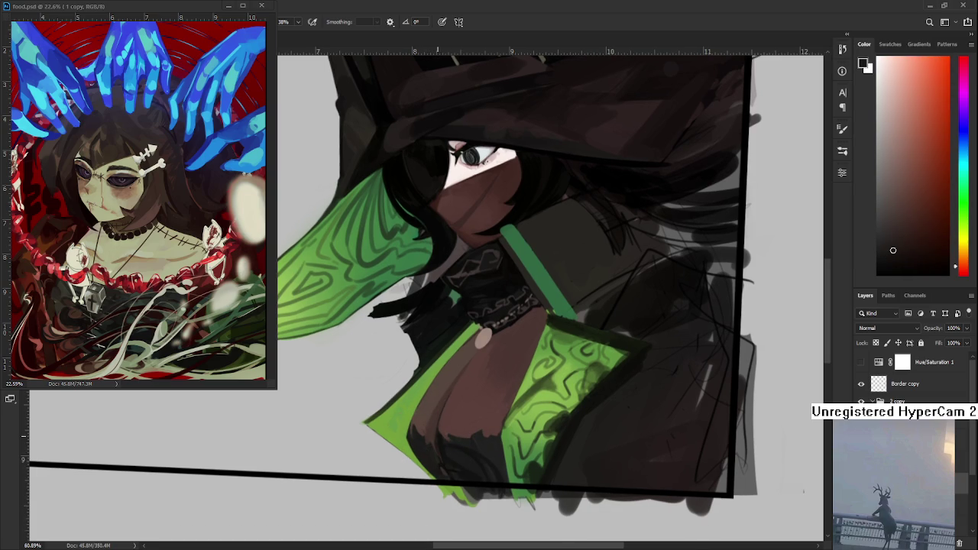
# Step: Zoom in on the chest, sample skin browns around the pendant, and pick a greyer brown
pyautogui.scroll(-3, 461, 415)
pyautogui.scroll(-3, 462, 414)
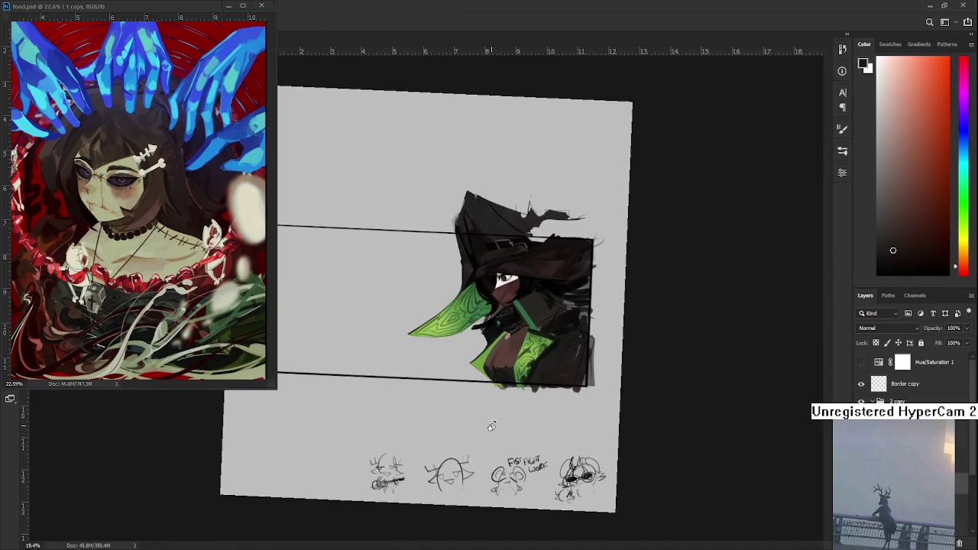
pyautogui.scroll(1, 492, 382)
pyautogui.scroll(2, 521, 327)
pyautogui.scroll(2, 521, 327)
pyautogui.scroll(2, 520, 336)
pyautogui.scroll(1, 520, 341)
pyautogui.keyDown('alt'); pyautogui.click(500, 372); pyautogui.keyUp('alt')
pyautogui.moveTo(512, 338); pyautogui.dragTo(491, 371)
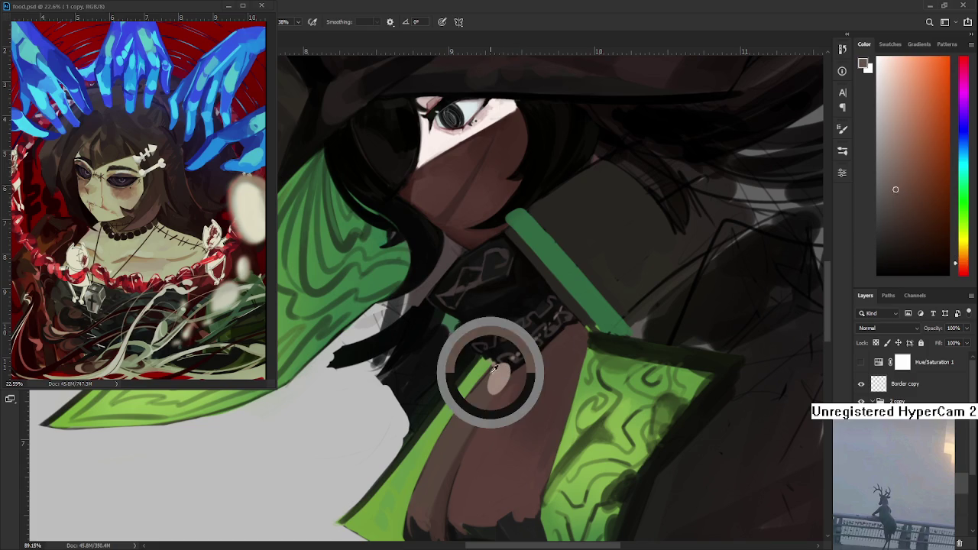
pyautogui.moveTo(892, 155); pyautogui.dragTo(884, 168)
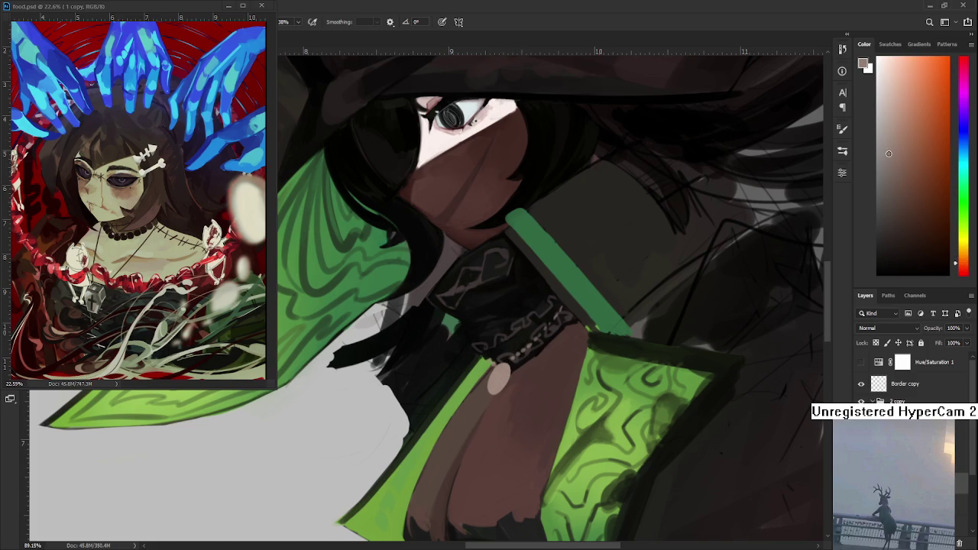
# Step: Sample lighter and darker browns from the pendant, then darken the chosen brown
pyautogui.keyDown('alt'); pyautogui.click(501, 380); pyautogui.keyUp('alt')
pyautogui.keyDown('alt'); pyautogui.click(492, 379); pyautogui.keyUp('alt')
pyautogui.keyDown('alt'); pyautogui.click(502, 385); pyautogui.keyUp('alt')
pyautogui.keyDown('alt'); pyautogui.click(495, 381); pyautogui.keyUp('alt')
pyautogui.keyDown('alt'); pyautogui.click(508, 371); pyautogui.keyUp('alt')
pyautogui.keyDown('alt'); pyautogui.click(497, 382); pyautogui.keyUp('alt')
pyautogui.keyDown('alt'); pyautogui.click(497, 379); pyautogui.keyUp('alt')
pyautogui.keyDown('alt'); pyautogui.click(498, 375); pyautogui.keyUp('alt')
pyautogui.moveTo(906, 216); pyautogui.dragTo(888, 227)
# Step: Undo the oversized pendant oval back to the bead and add a soft highlight
pyautogui.hotkey('ctrl', 'z')
pyautogui.hotkey('ctrl', 'shift', 'z')
pyautogui.hotkey('ctrl', 'z')
pyautogui.moveTo(494, 373); pyautogui.dragTo(500, 381)
pyautogui.scroll(-2, 524, 359)
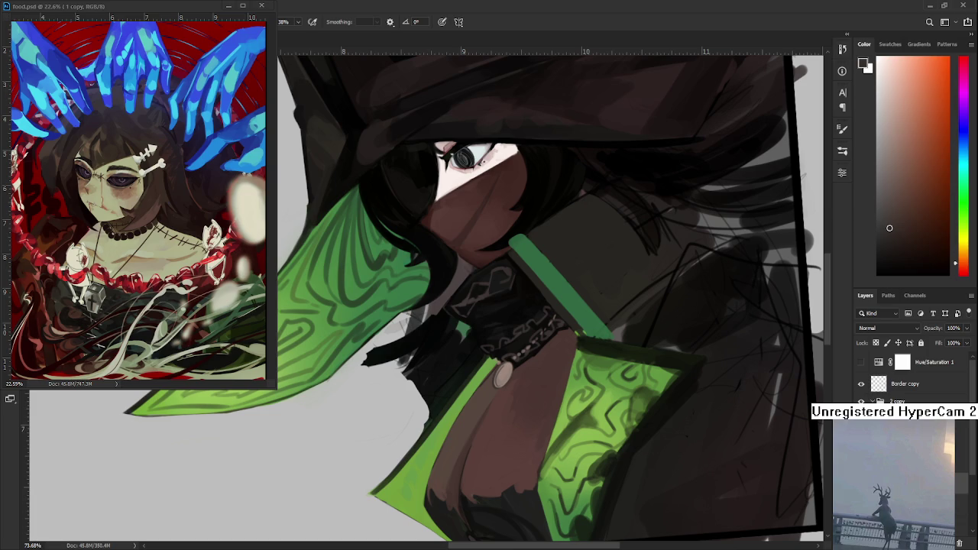
# Step: Sample near-black and dark tones from the cloak and the robe's bottom
pyautogui.scroll(-1, 565, 361)
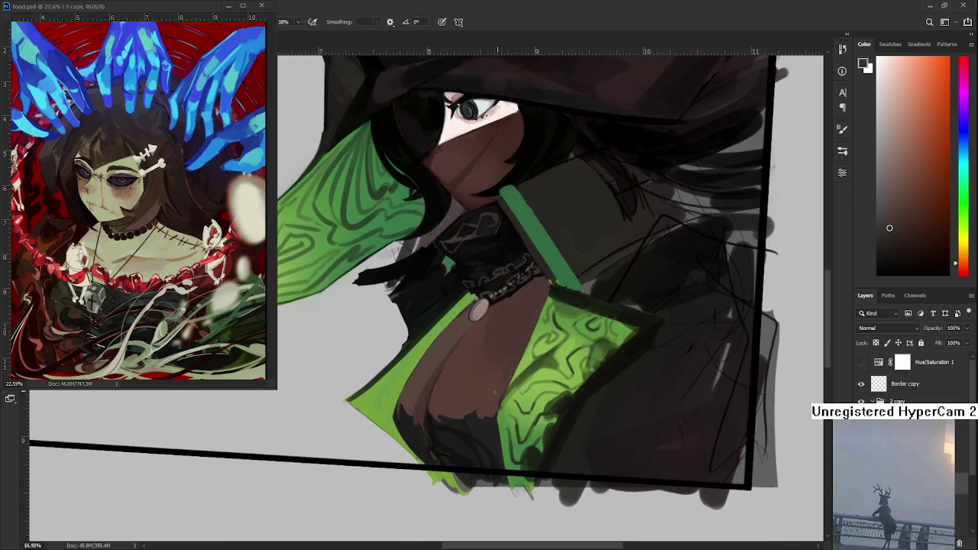
pyautogui.keyDown('alt'); pyautogui.click(433, 412); pyautogui.keyUp('alt')
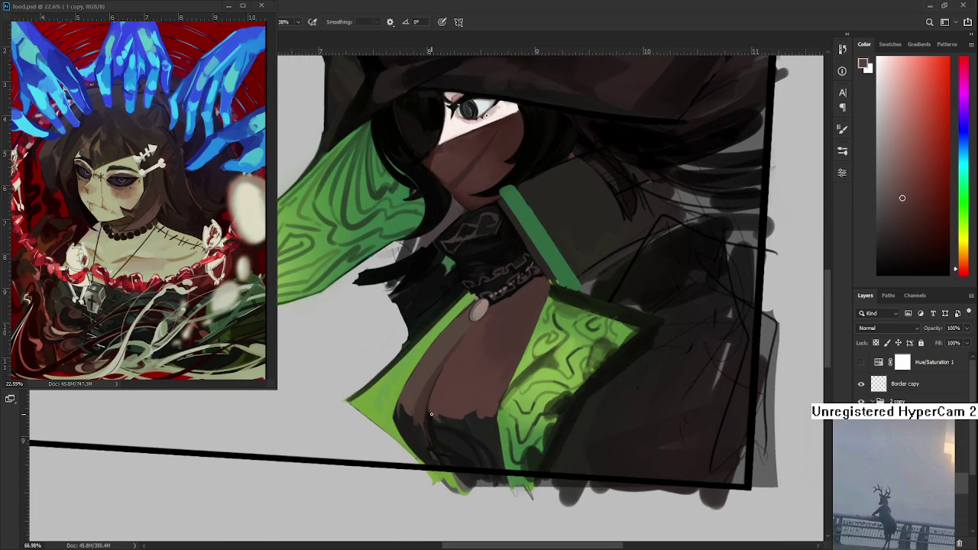
pyautogui.moveTo(439, 421); pyautogui.dragTo(461, 422)
pyautogui.keyDown('alt'); pyautogui.click(460, 423); pyautogui.keyUp('alt')
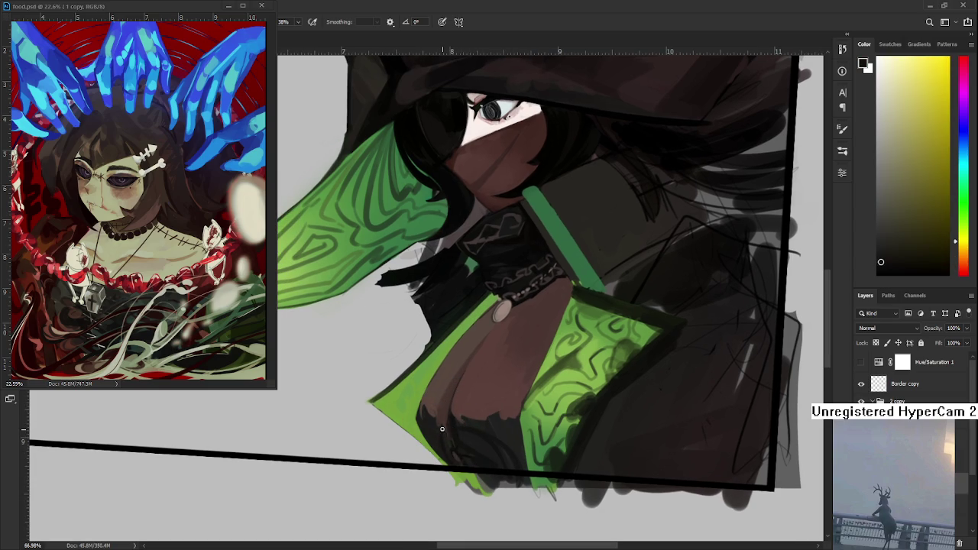
pyautogui.keyDown('alt'); pyautogui.click(449, 435); pyautogui.keyUp('alt')
pyautogui.keyDown('alt'); pyautogui.click(450, 429); pyautogui.keyUp('alt')
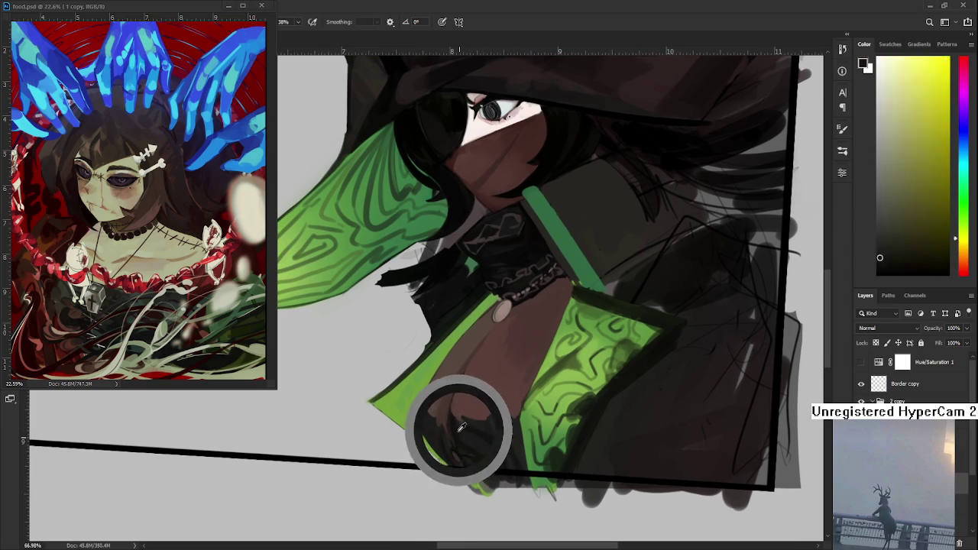
pyautogui.keyDown('alt'); pyautogui.click(449, 435); pyautogui.keyUp('alt')
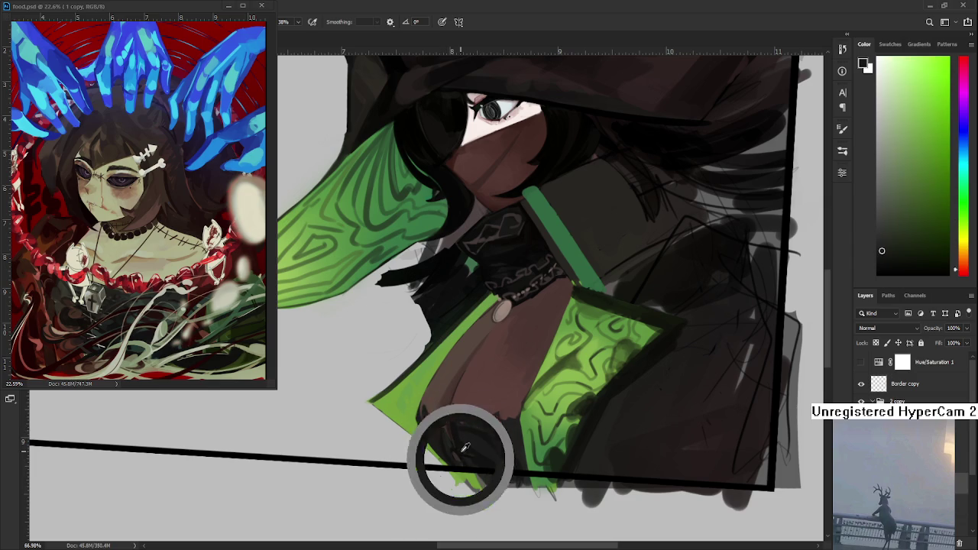
pyautogui.keyDown('alt'); pyautogui.click(460, 435); pyautogui.keyUp('alt')
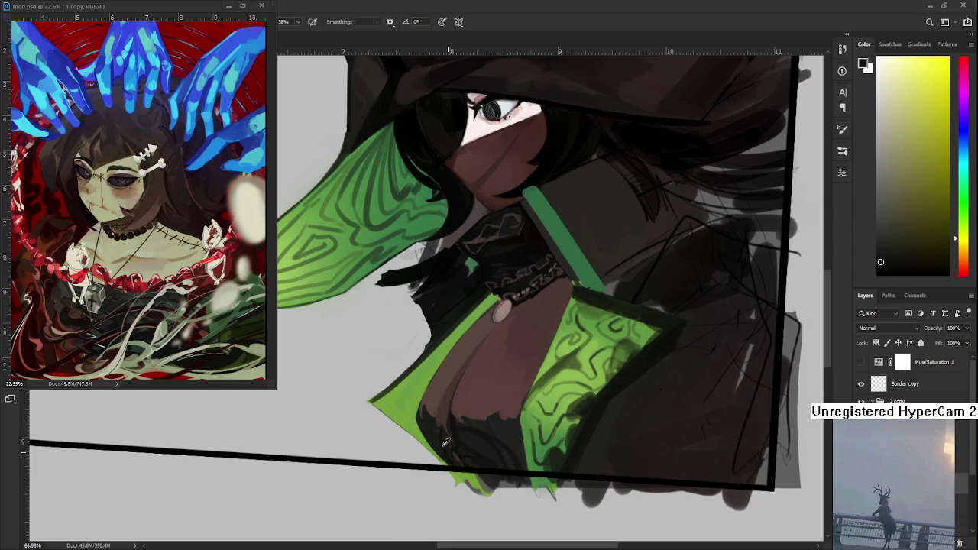
# Step: Sample robe greens, orange-browns and a brighter yellowish tone below the pendant
pyautogui.keyDown('alt'); pyautogui.click(446, 441); pyautogui.keyUp('alt')
pyautogui.keyDown('alt'); pyautogui.click(446, 448); pyautogui.keyUp('alt')
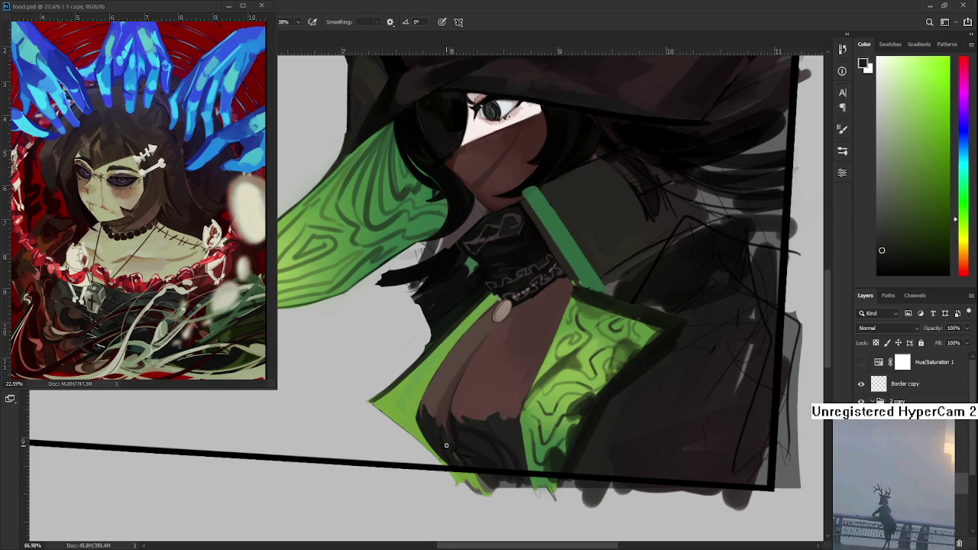
pyautogui.keyDown('alt'); pyautogui.click(459, 449); pyautogui.keyUp('alt')
pyautogui.keyDown('alt'); pyautogui.click(460, 449); pyautogui.keyUp('alt')
pyautogui.keyDown('alt'); pyautogui.click(459, 448); pyautogui.keyUp('alt')
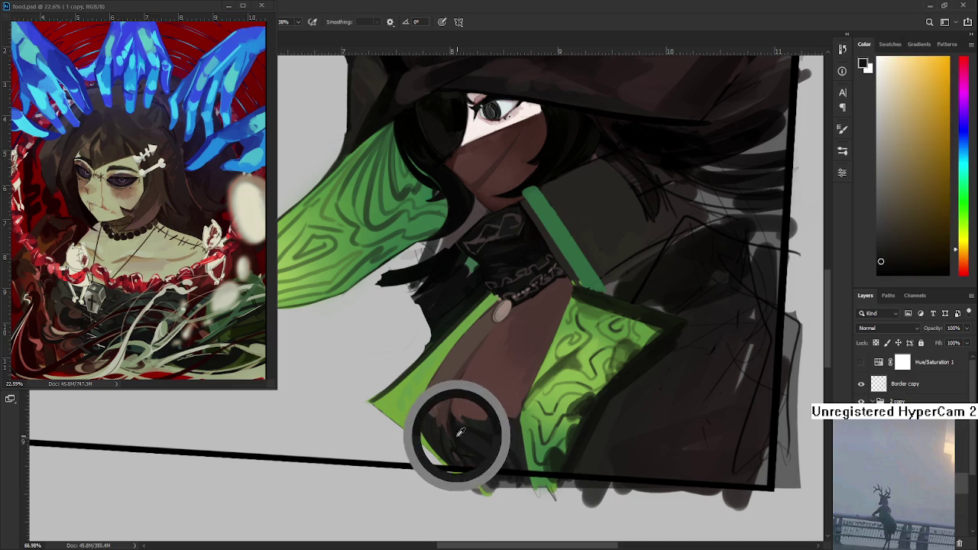
pyautogui.keyDown('alt'); pyautogui.click(469, 421); pyautogui.keyUp('alt')
pyautogui.keyDown('alt'); pyautogui.click(469, 425); pyautogui.keyUp('alt')
pyautogui.keyDown('alt'); pyautogui.click(465, 426); pyautogui.keyUp('alt')
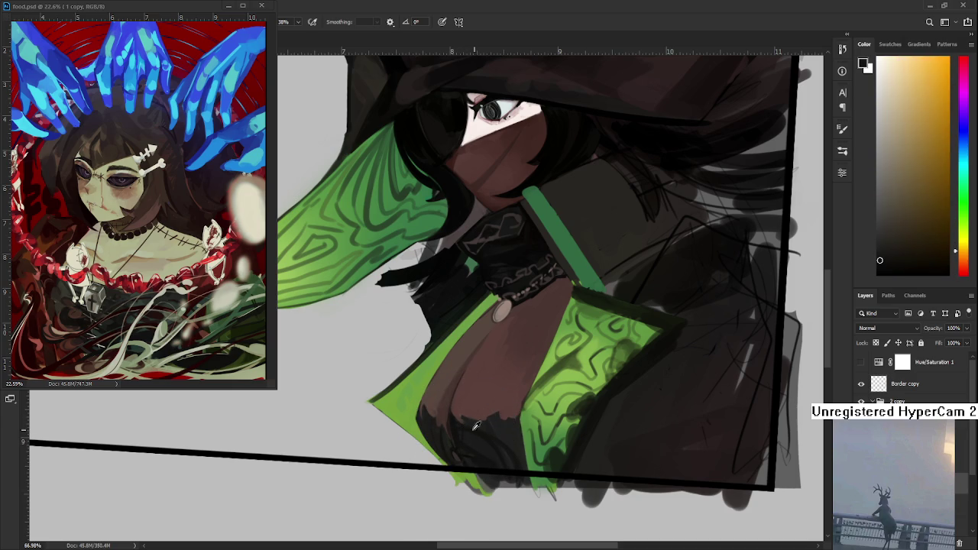
pyautogui.keyDown('alt'); pyautogui.click(474, 425); pyautogui.keyUp('alt')
pyautogui.keyDown('alt'); pyautogui.click(472, 424); pyautogui.keyUp('alt')
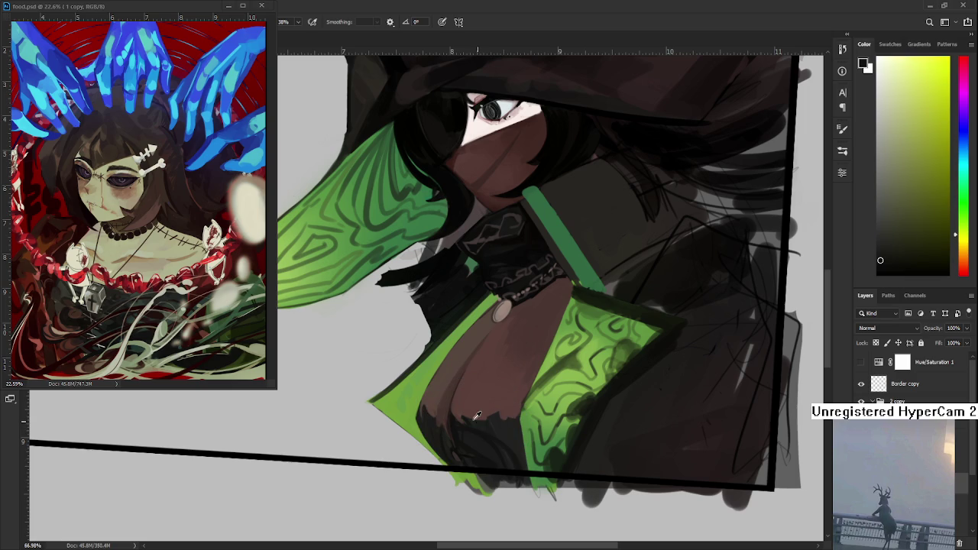
# Step: Settle on a dark red-brown from the chest for the shading
pyautogui.keyDown('alt'); pyautogui.click(459, 409); pyautogui.keyUp('alt')
pyautogui.keyDown('alt'); pyautogui.click(465, 414); pyautogui.keyUp('alt')
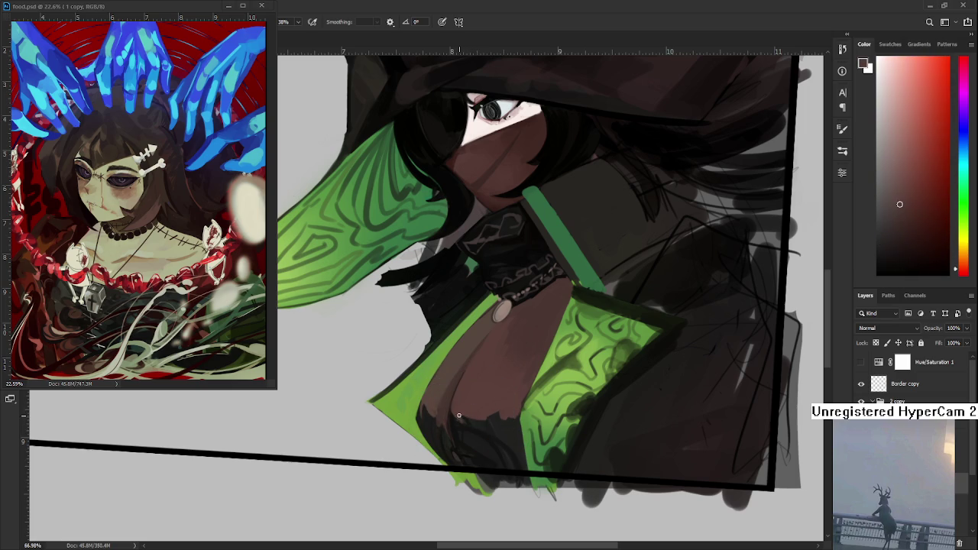
pyautogui.keyDown('alt'); pyautogui.click(461, 416); pyautogui.keyUp('alt')
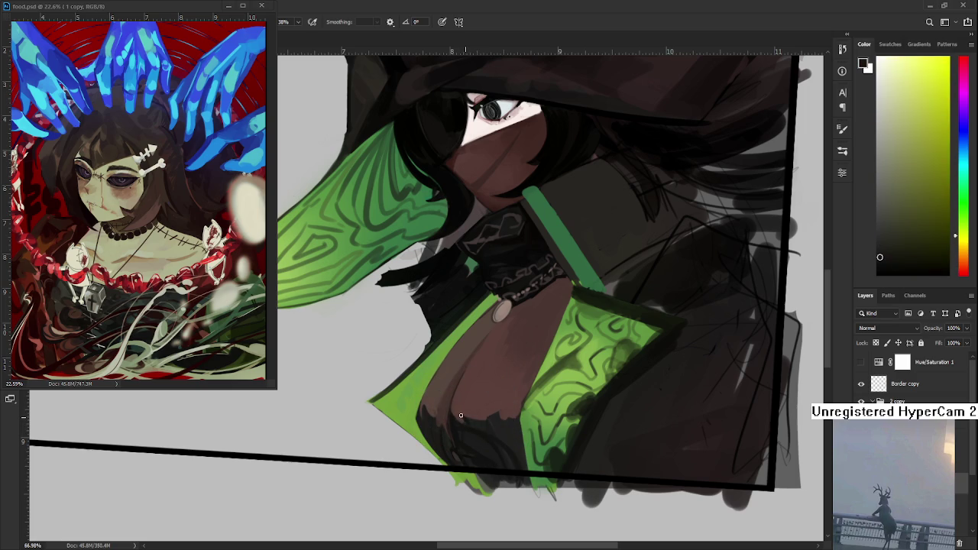
pyautogui.keyDown('alt'); pyautogui.click(467, 416); pyautogui.keyUp('alt')
pyautogui.keyDown('alt'); pyautogui.click(465, 413); pyautogui.keyUp('alt')
pyautogui.keyDown('alt'); pyautogui.click(465, 413); pyautogui.keyUp('alt')
pyautogui.keyDown('alt'); pyautogui.click(466, 414); pyautogui.keyUp('alt')
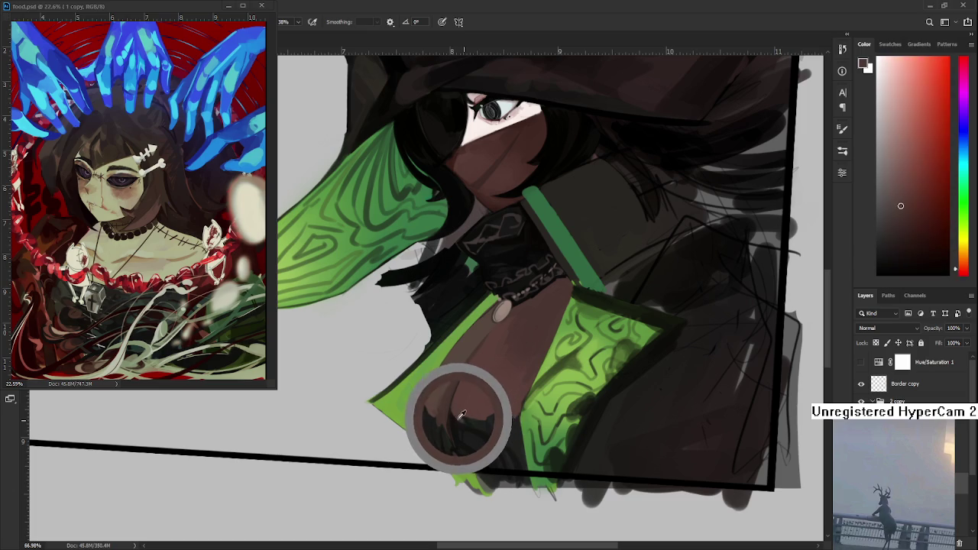
pyautogui.keyDown('alt'); pyautogui.click(468, 416); pyautogui.keyUp('alt')
pyautogui.moveTo(468, 415); pyautogui.dragTo(459, 418)
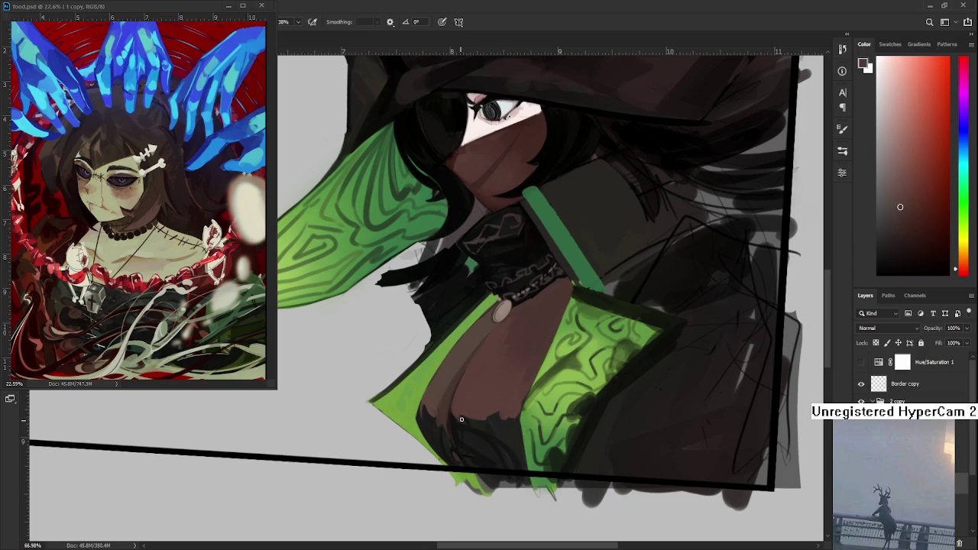
# Step: Paint darker orange-brown and near-black shading over the lower chest
pyautogui.keyDown('alt'); pyautogui.click(464, 422); pyautogui.keyUp('alt')
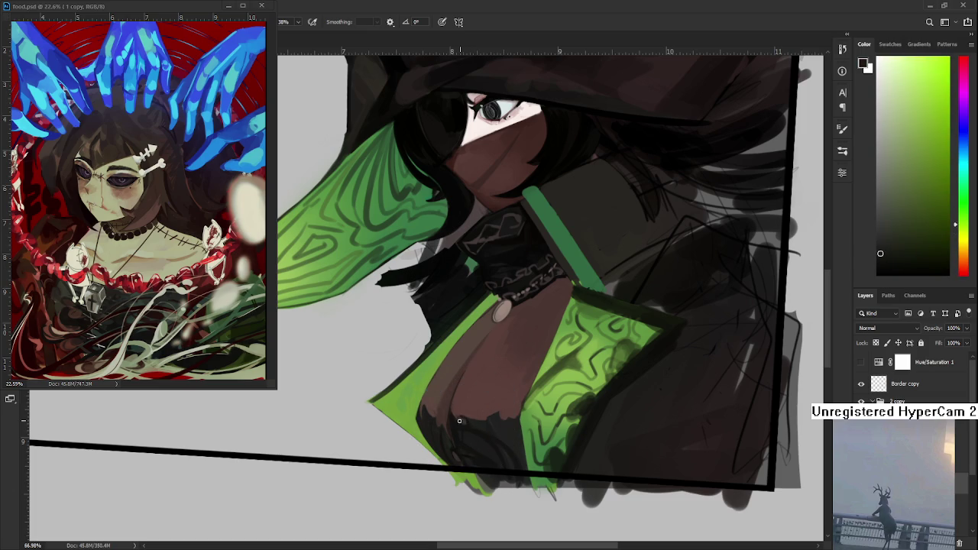
pyautogui.keyDown('alt'); pyautogui.click(468, 416); pyautogui.keyUp('alt')
pyautogui.keyDown('alt'); pyautogui.click(466, 415); pyautogui.keyUp('alt')
pyautogui.moveTo(467, 416); pyautogui.dragTo(462, 422)
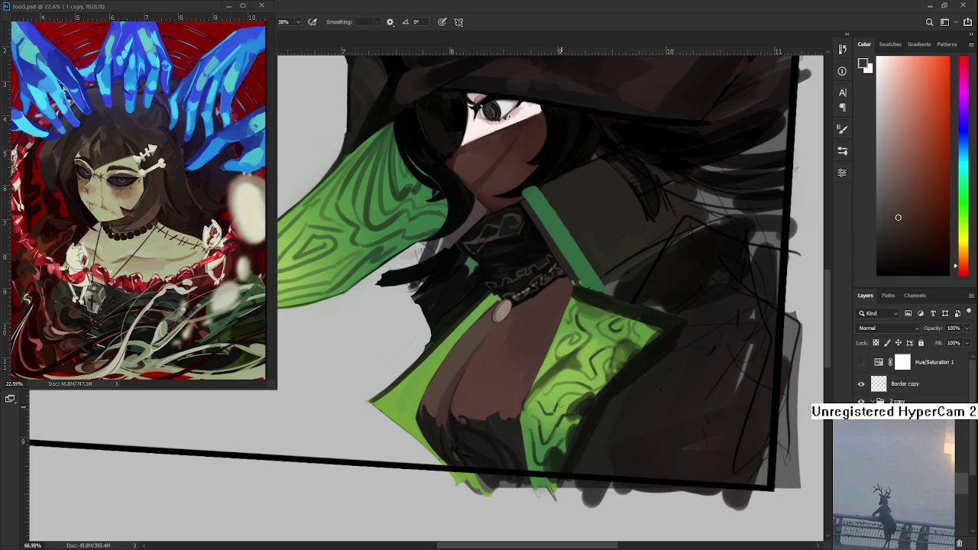
pyautogui.keyDown('alt'); pyautogui.click(457, 414); pyautogui.keyUp('alt')
pyautogui.keyDown('alt'); pyautogui.click(435, 418); pyautogui.keyUp('alt')
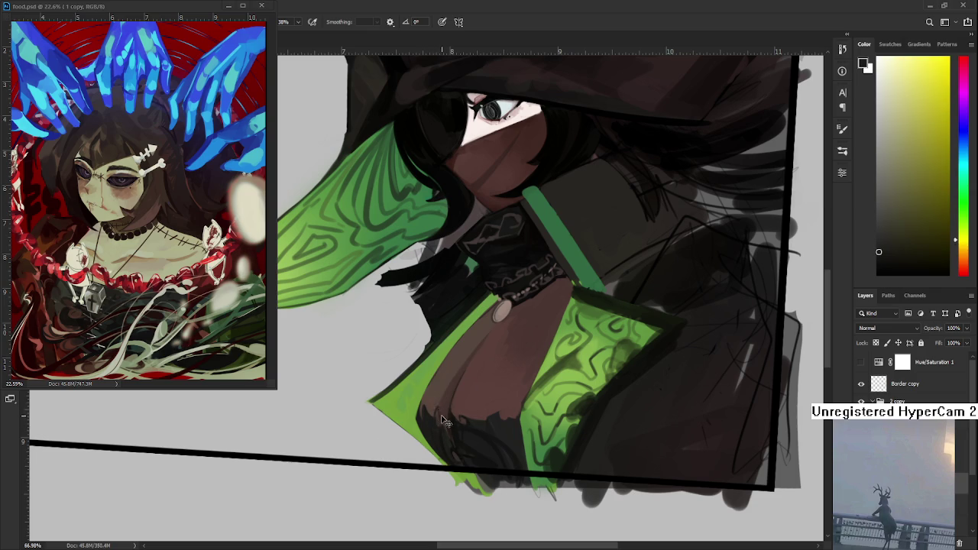
pyautogui.keyDown('alt'); pyautogui.click(441, 411); pyautogui.keyUp('alt')
pyautogui.keyDown('alt'); pyautogui.click(435, 405); pyautogui.keyUp('alt')
pyautogui.keyDown('alt'); pyautogui.click(433, 415); pyautogui.keyUp('alt')
pyautogui.keyDown('alt'); pyautogui.click(437, 407); pyautogui.keyUp('alt')
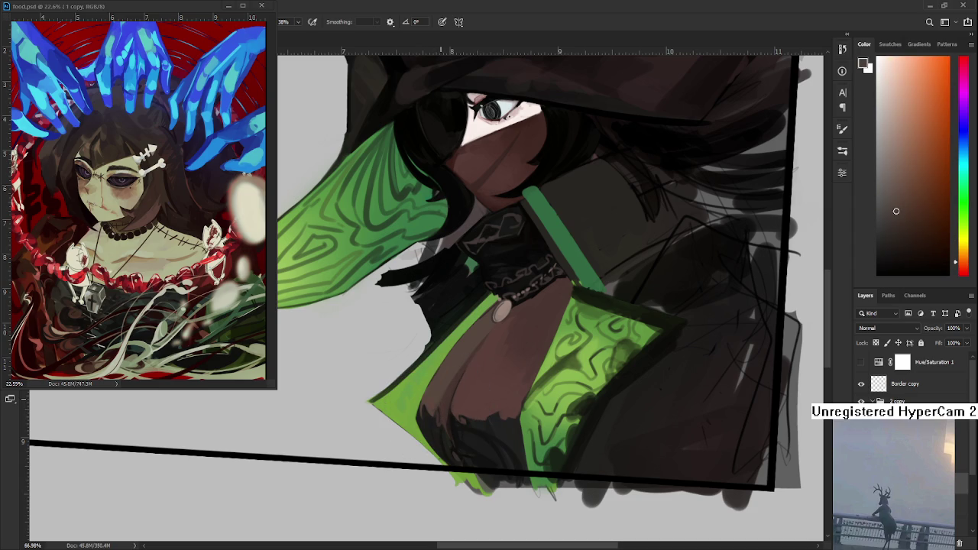
pyautogui.scroll(1, 535, 290)
# Step: Sample the bright lapel green and brush it along the lower-left lapel edge
pyautogui.moveTo(464, 457); pyautogui.dragTo(428, 439)
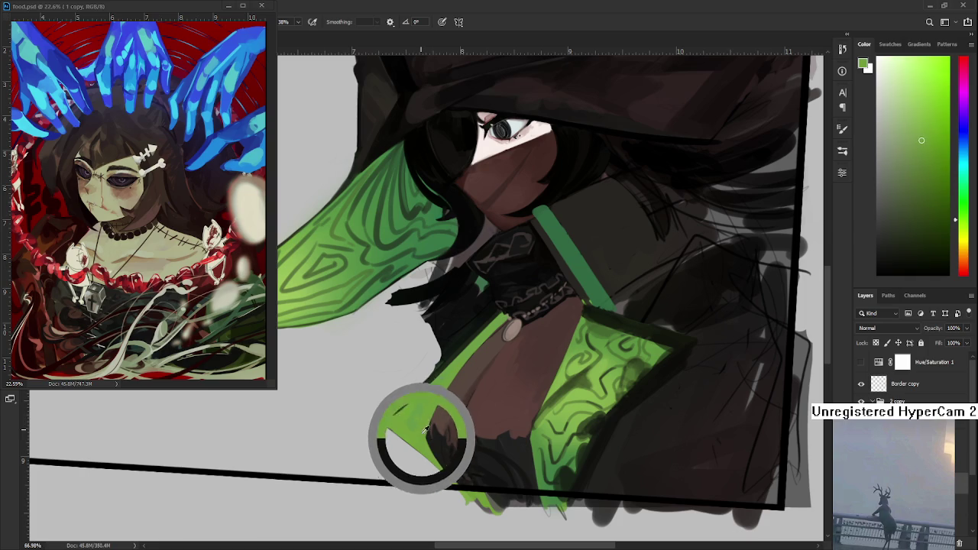
pyautogui.moveTo(427, 439); pyautogui.dragTo(420, 435)
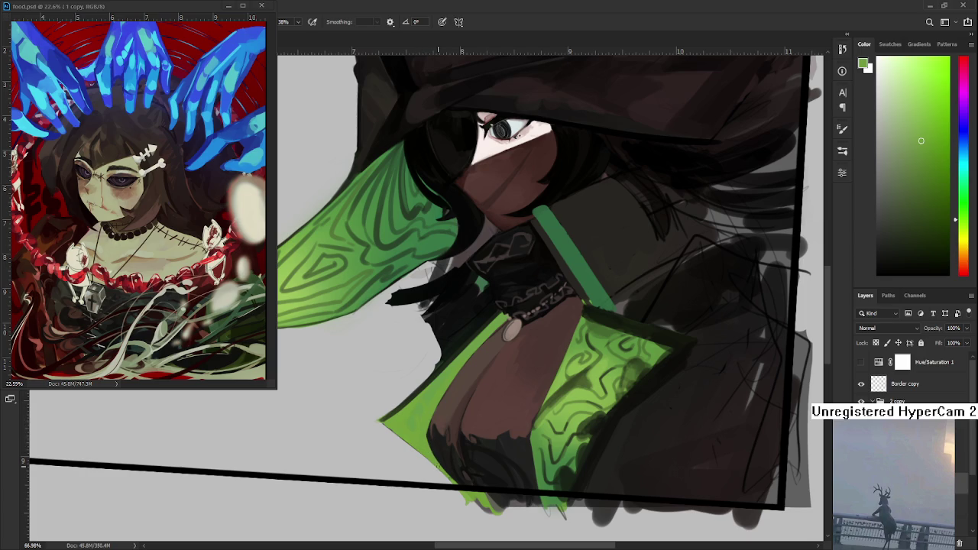
pyautogui.keyDown('alt'); pyautogui.click(429, 426); pyautogui.keyUp('alt')
pyautogui.keyDown('alt'); pyautogui.click(429, 426); pyautogui.keyUp('alt')
pyautogui.keyDown('alt'); pyautogui.click(428, 428); pyautogui.keyUp('alt')
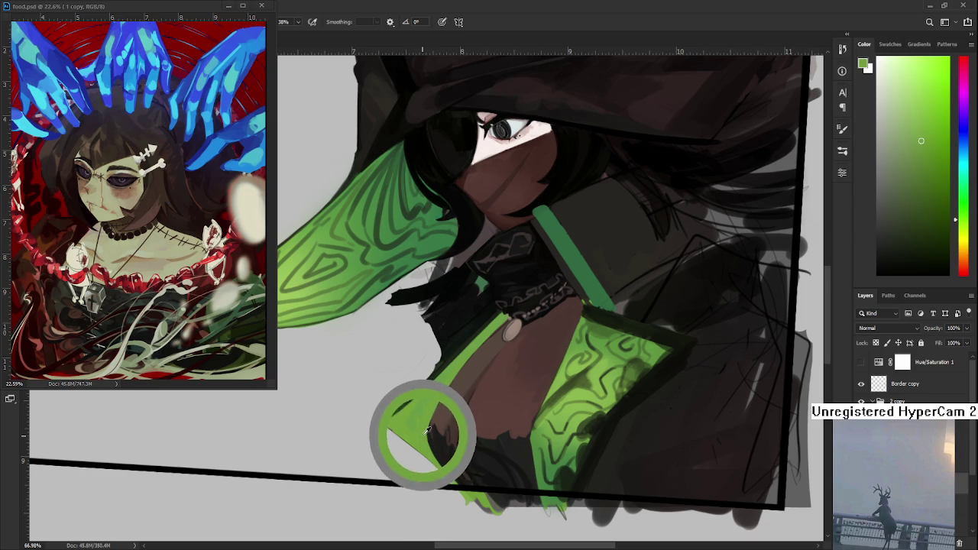
pyautogui.moveTo(428, 429); pyautogui.dragTo(431, 444)
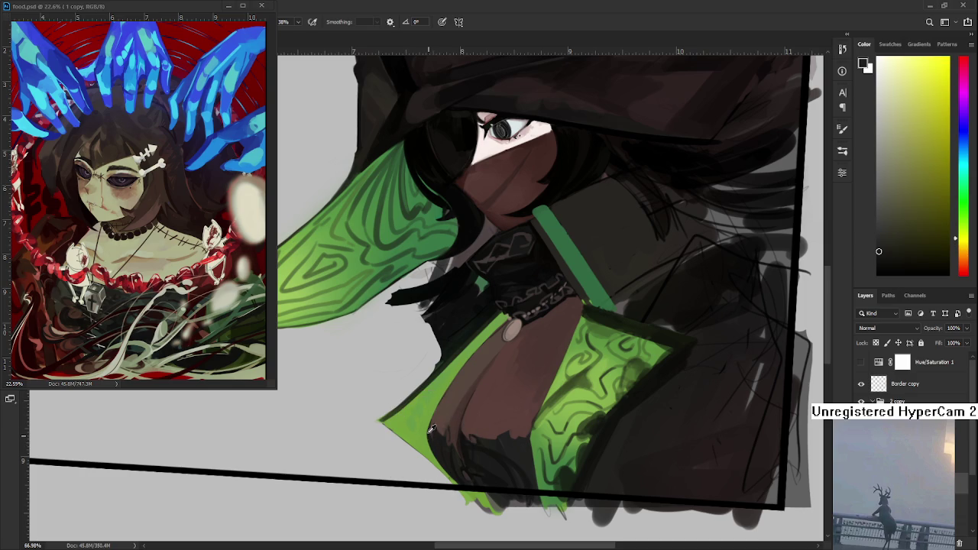
pyautogui.keyDown('alt'); pyautogui.click(430, 429); pyautogui.keyUp('alt')
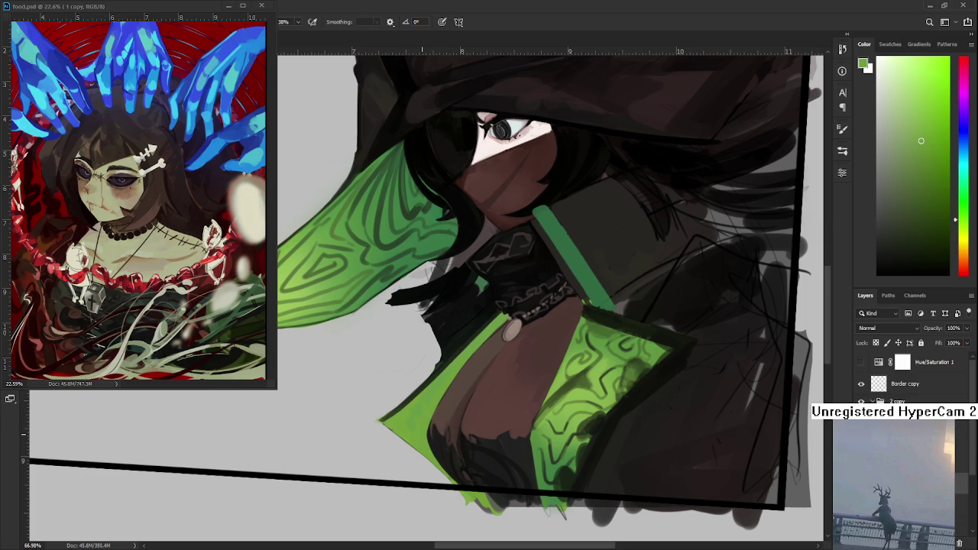
# Step: Touch up dark brown and near-black shadows beside the lapel, then zoom out to check the canvas
pyautogui.scroll(-1, 451, 409)
pyautogui.keyDown('alt'); pyautogui.click(441, 432); pyautogui.keyUp('alt')
pyautogui.moveTo(441, 431)
pyautogui.mouseDown()
pyautogui.moveTo(426, 424)
pyautogui.moveTo(418, 436)
pyautogui.mouseUp()
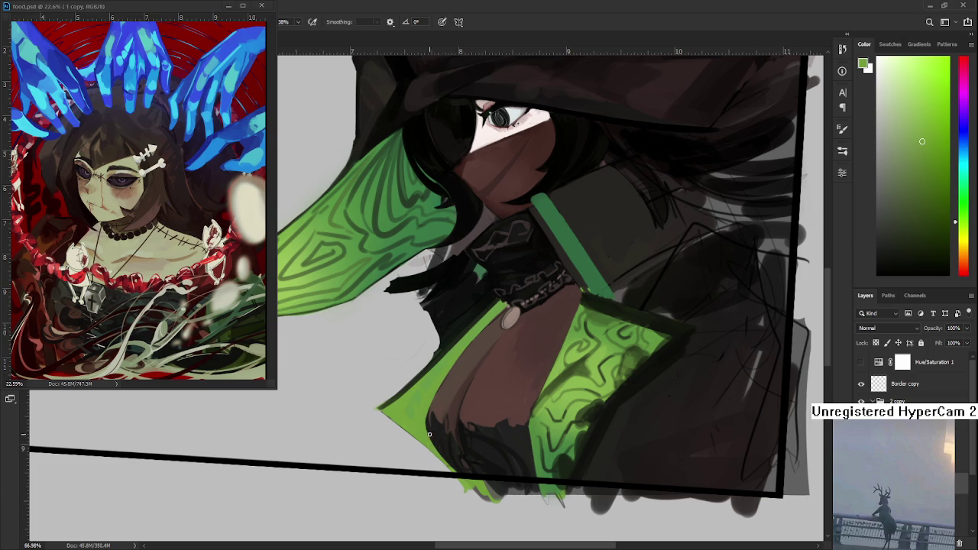
pyautogui.keyDown('alt'); pyautogui.click(458, 468); pyautogui.keyUp('alt')
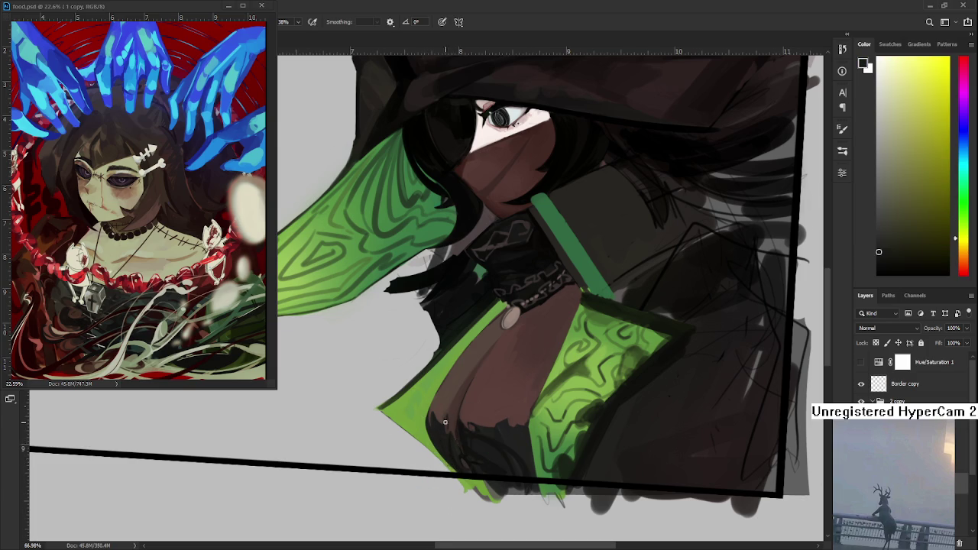
pyautogui.scroll(-5, 457, 436)
pyautogui.scroll(5, 470, 384)
pyautogui.scroll(-1, 471, 384)
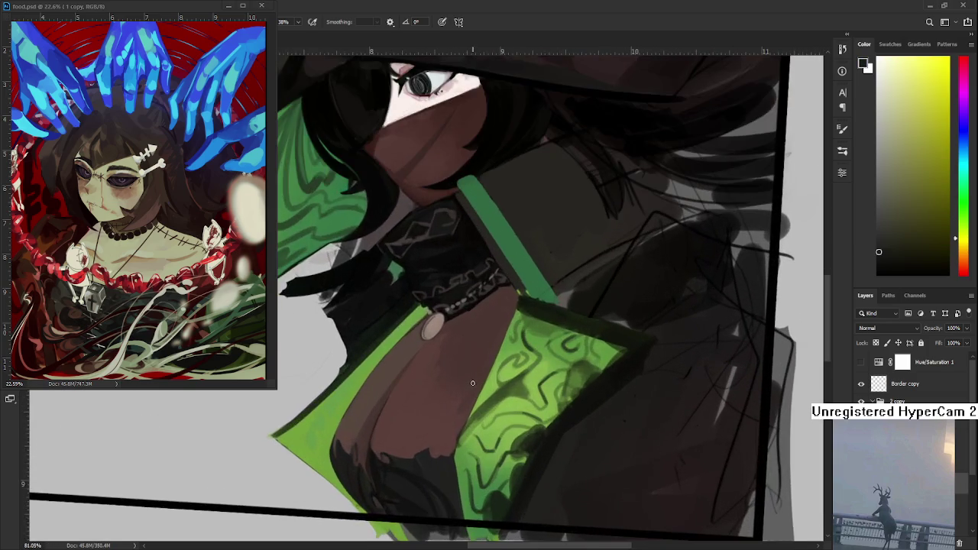
pyautogui.scroll(-2, 470, 385)
pyautogui.scroll(-1, 470, 385)
pyautogui.scroll(-1, 470, 384)
pyautogui.scroll(2, 493, 307)
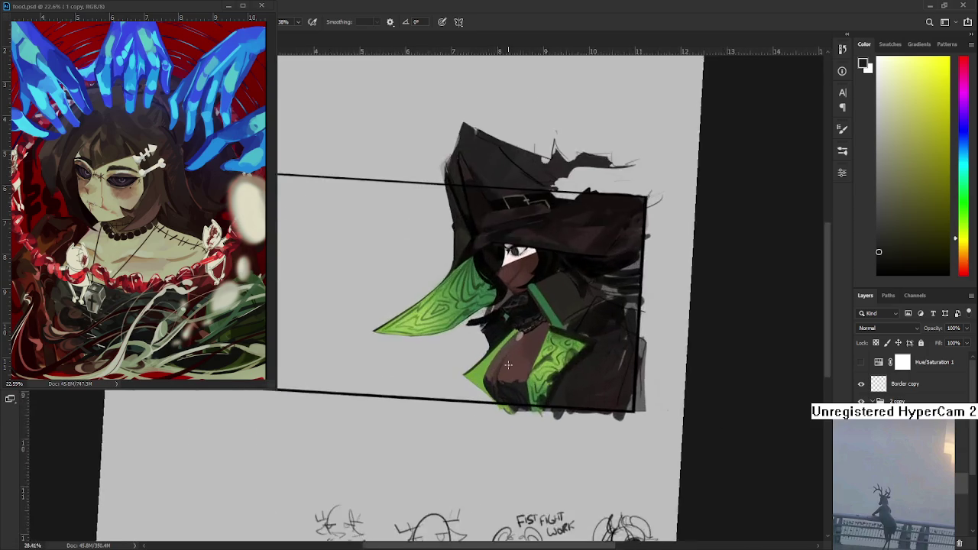
# Step: Sample reddish-brown and orange skin tones from the chest
pyautogui.scroll(3, 493, 307)
pyautogui.keyDown('alt'); pyautogui.click(449, 440); pyautogui.keyUp('alt')
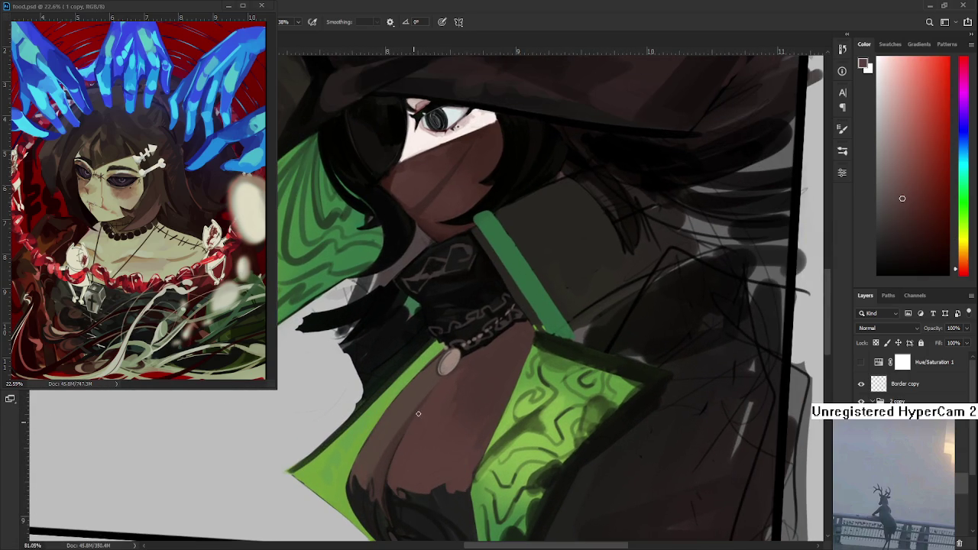
pyautogui.moveTo(408, 433); pyautogui.dragTo(413, 405)
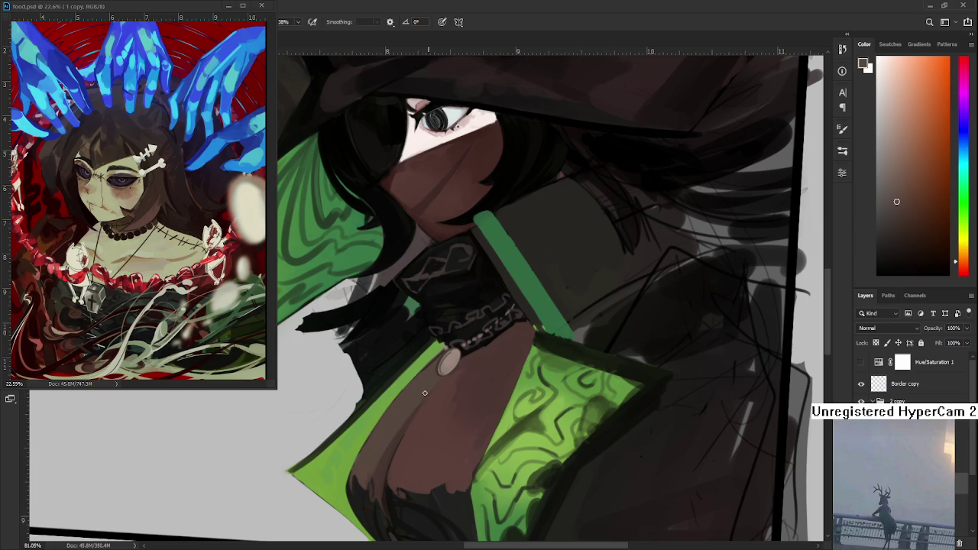
pyautogui.moveTo(397, 436); pyautogui.dragTo(403, 434)
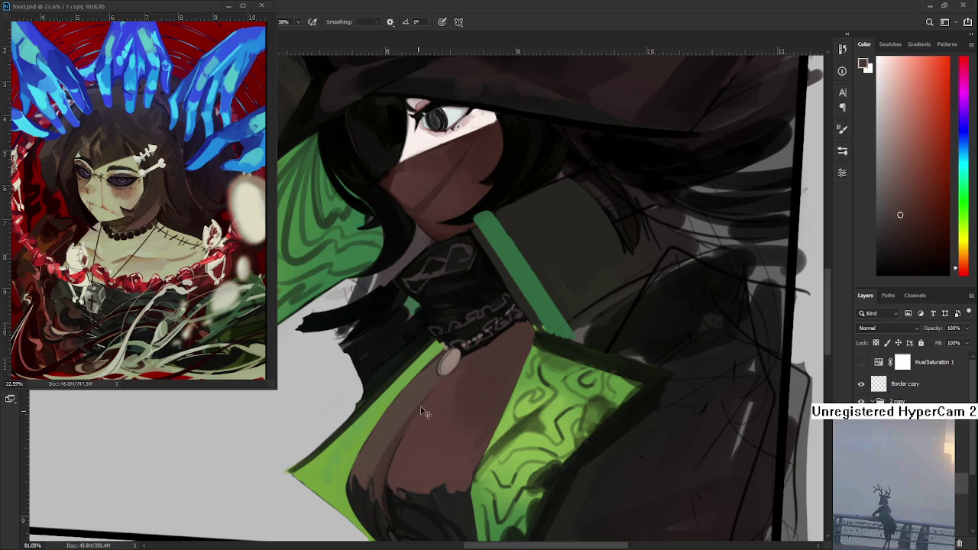
pyautogui.keyDown('alt'); pyautogui.click(437, 384); pyautogui.keyUp('alt')
pyautogui.keyDown('alt'); pyautogui.click(419, 421); pyautogui.keyUp('alt')
pyautogui.keyDown('alt'); pyautogui.click(398, 444); pyautogui.keyUp('alt')
pyautogui.keyDown('alt'); pyautogui.click(398, 443); pyautogui.keyUp('alt')
pyautogui.keyDown('alt'); pyautogui.click(397, 444); pyautogui.keyUp('alt')
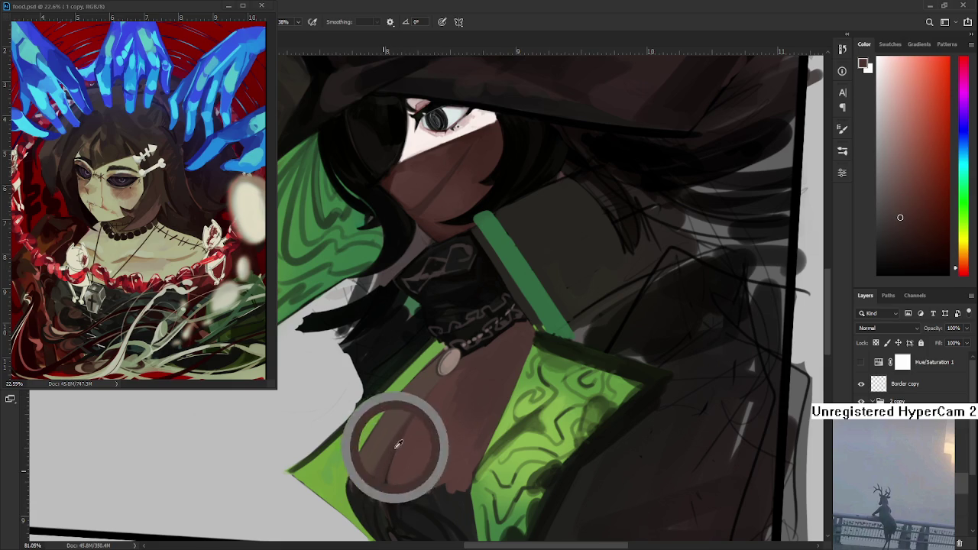
pyautogui.keyDown('alt'); pyautogui.click(406, 411); pyautogui.keyUp('alt')
# Step: Tilt the canvas view and sample the green of the strip below the pendant
pyautogui.keyDown('alt'); pyautogui.click(411, 372); pyautogui.keyUp('alt')
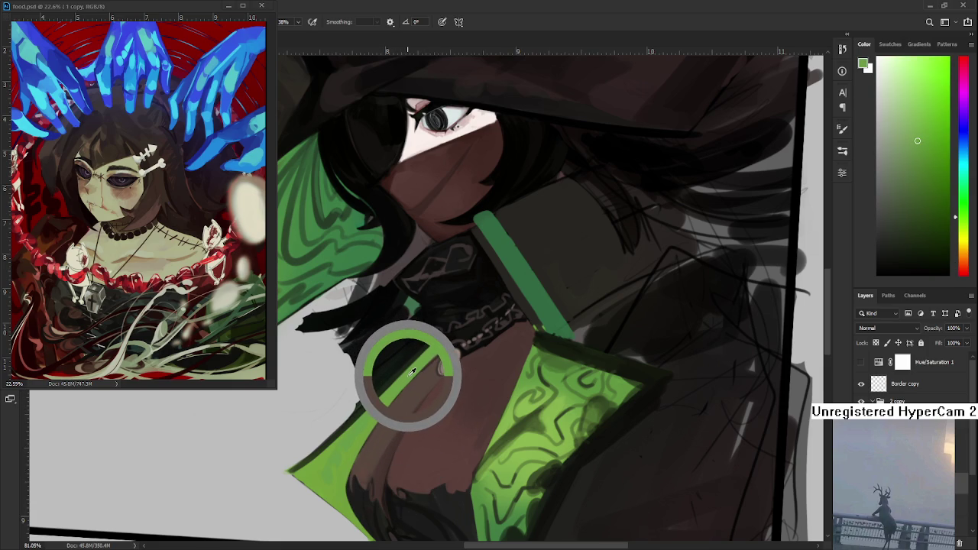
pyautogui.keyDown('alt'); pyautogui.click(410, 366); pyautogui.keyUp('alt')
pyautogui.press('r')
pyautogui.moveTo(413, 374)
pyautogui.mouseDown()
pyautogui.moveTo(422, 391)
pyautogui.moveTo(457, 350)
pyautogui.mouseUp()
pyautogui.keyDown('alt'); pyautogui.click(452, 346); pyautogui.keyUp('alt')
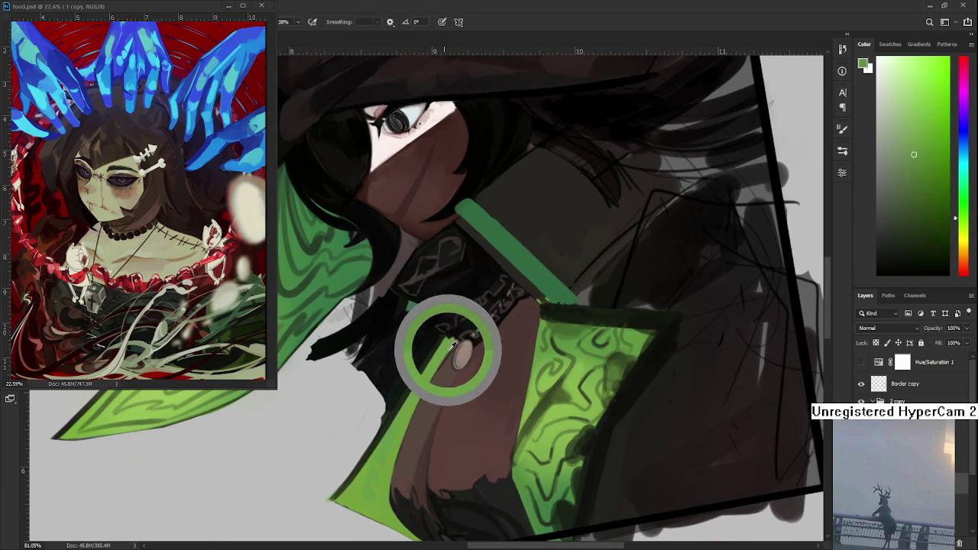
pyautogui.moveTo(451, 346); pyautogui.dragTo(450, 347)
pyautogui.keyDown('alt'); pyautogui.click(442, 354); pyautogui.keyUp('alt')
pyautogui.keyDown('alt'); pyautogui.click(451, 345); pyautogui.keyUp('alt')
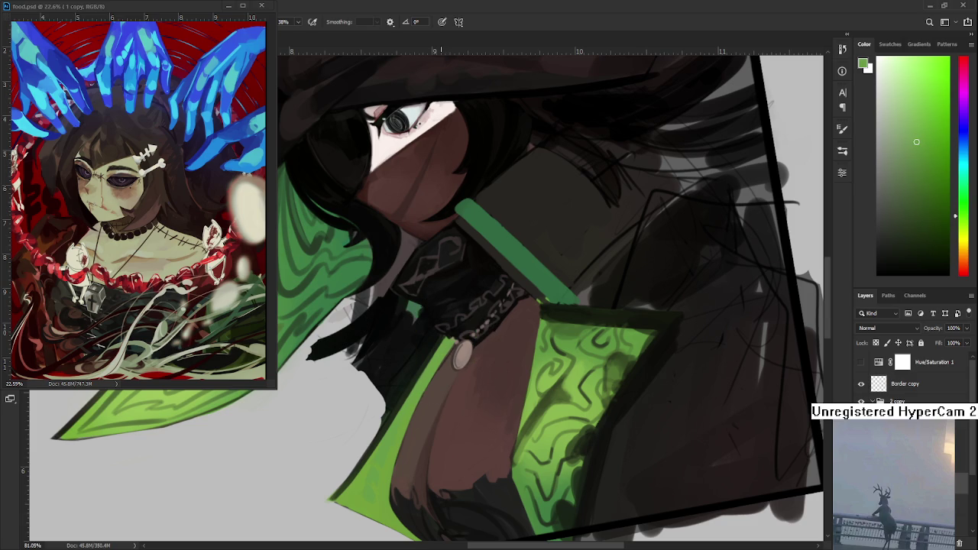
pyautogui.keyDown('alt'); pyautogui.click(440, 353); pyautogui.keyUp('alt')
# Step: Paint lighter green down the strip below the pendant, then turn the canvas back upright
pyautogui.moveTo(458, 351)
pyautogui.mouseDown()
pyautogui.moveTo(483, 338)
pyautogui.moveTo(459, 348)
pyautogui.mouseUp()
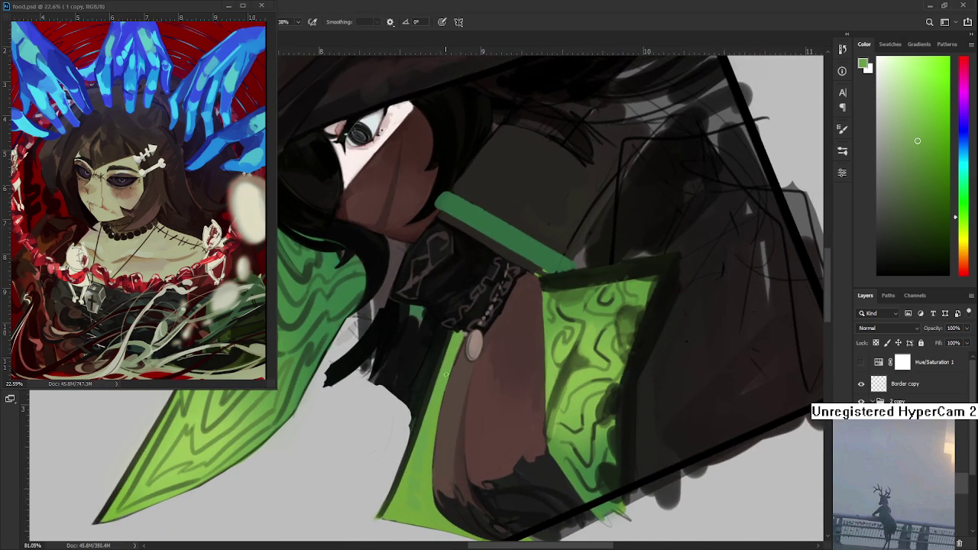
pyautogui.moveTo(462, 336); pyautogui.dragTo(436, 449)
pyautogui.press('r')
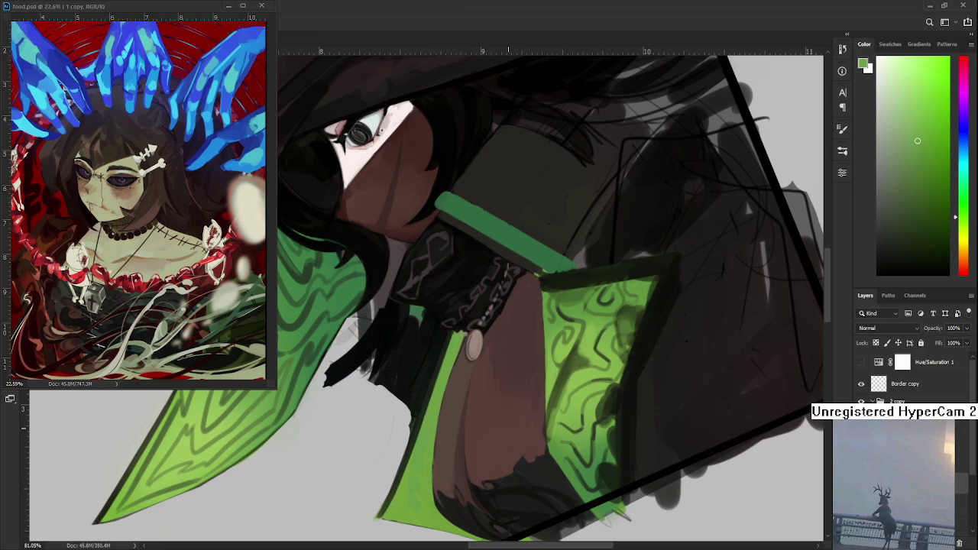
pyautogui.moveTo(504, 426); pyautogui.dragTo(407, 453)
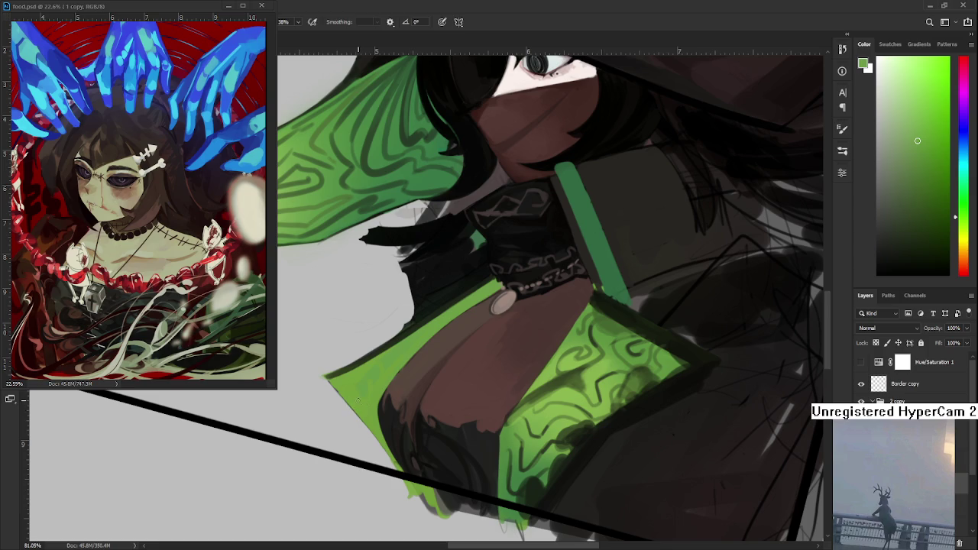
# Step: Repaint and widen the green robe edge at the lower lapel using sampled lapel greens
pyautogui.moveTo(376, 403); pyautogui.dragTo(401, 458)
pyautogui.keyDown('alt'); pyautogui.click(379, 399); pyautogui.keyUp('alt')
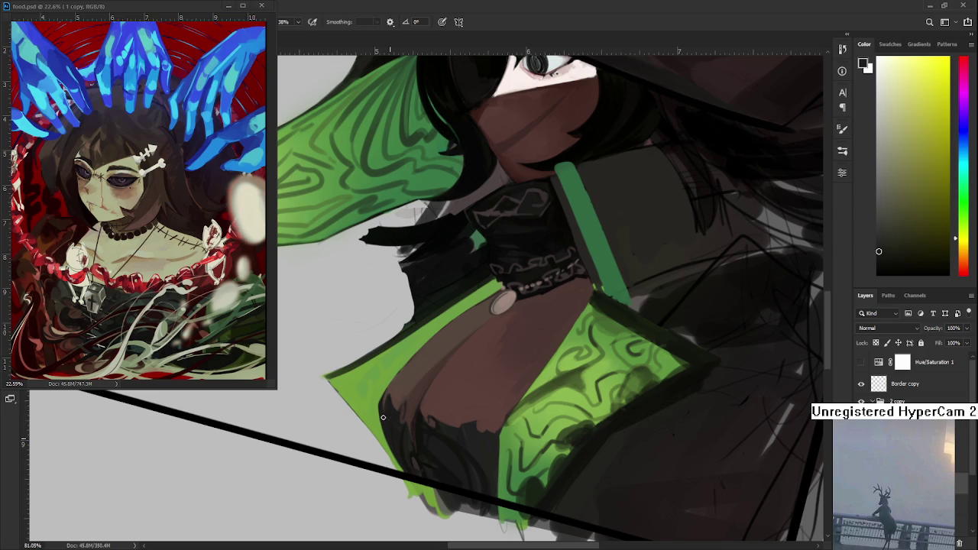
pyautogui.keyDown('alt'); pyautogui.click(380, 391); pyautogui.keyUp('alt')
pyautogui.keyDown('alt'); pyautogui.click(373, 405); pyautogui.keyUp('alt')
pyautogui.keyDown('alt'); pyautogui.click(374, 403); pyautogui.keyUp('alt')
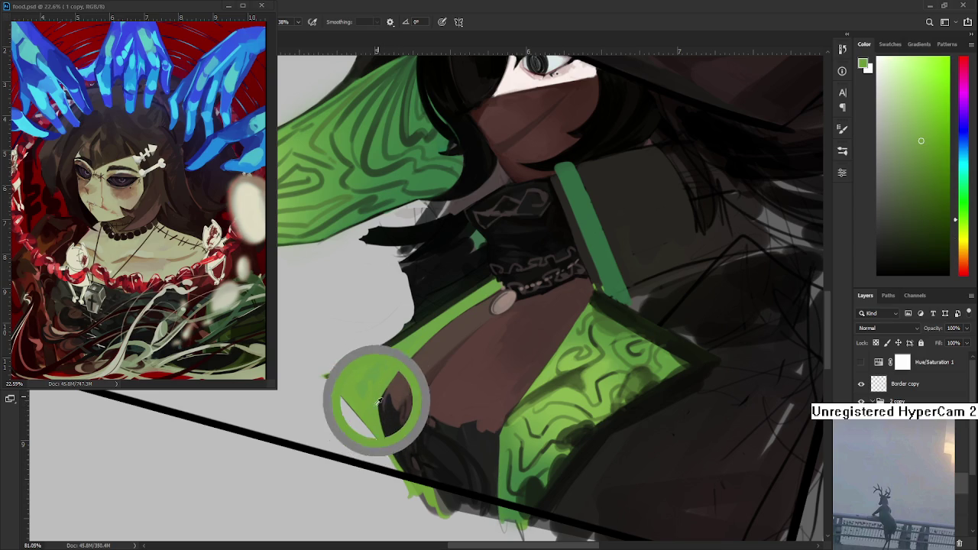
pyautogui.moveTo(381, 391); pyautogui.dragTo(376, 396)
pyautogui.keyDown('alt'); pyautogui.click(376, 388); pyautogui.keyUp('alt')
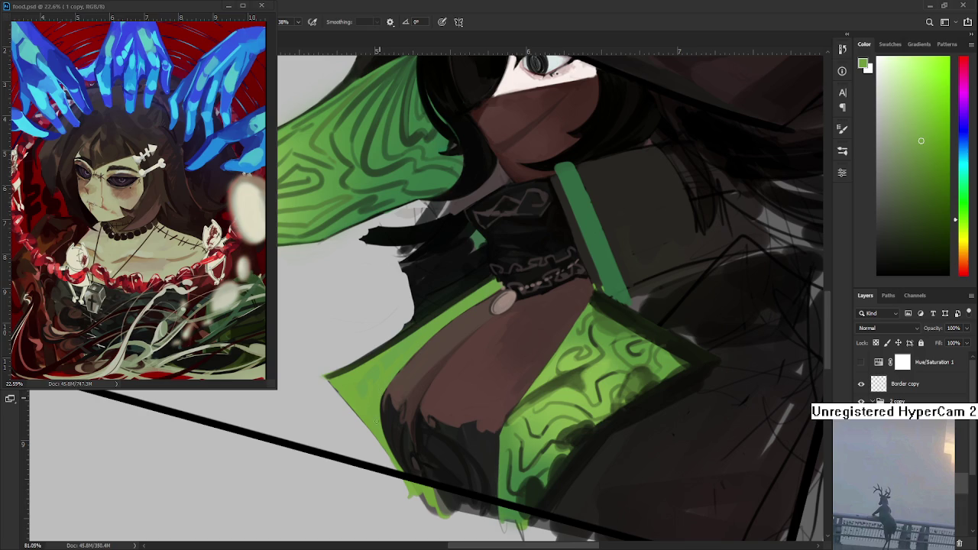
# Step: Shade the chest with dark reddish-browns and near-black tones sampled from the robe
pyautogui.keyDown('alt'); pyautogui.click(381, 395); pyautogui.keyUp('alt')
pyautogui.keyDown('alt'); pyautogui.click(385, 393); pyautogui.keyUp('alt')
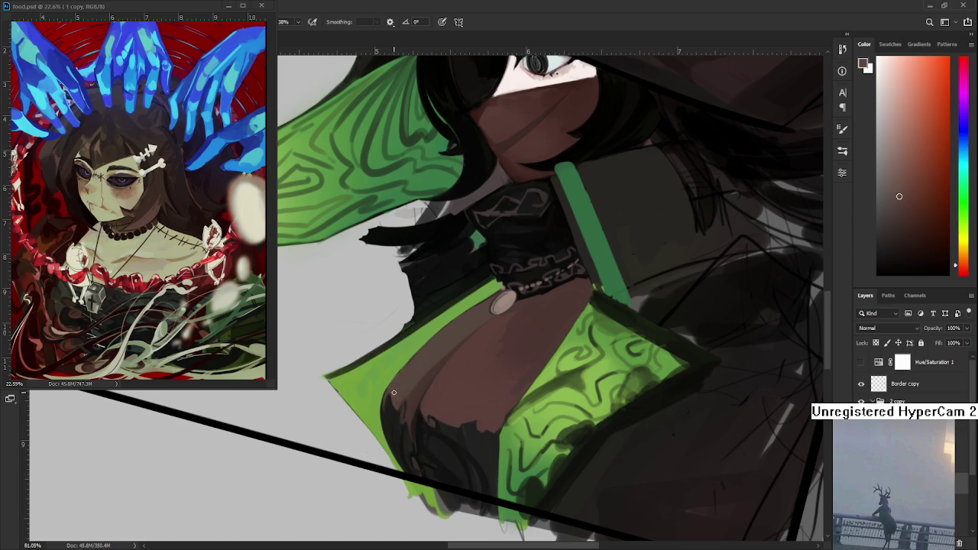
pyautogui.keyDown('alt'); pyautogui.click(391, 405); pyautogui.keyUp('alt')
pyautogui.moveTo(391, 405); pyautogui.dragTo(387, 395)
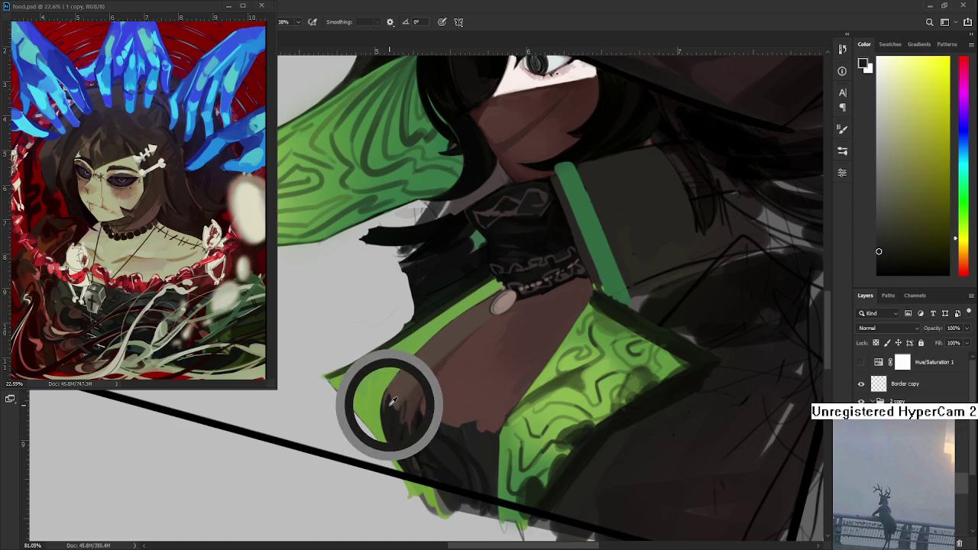
pyautogui.keyDown('alt'); pyautogui.click(387, 396); pyautogui.keyUp('alt')
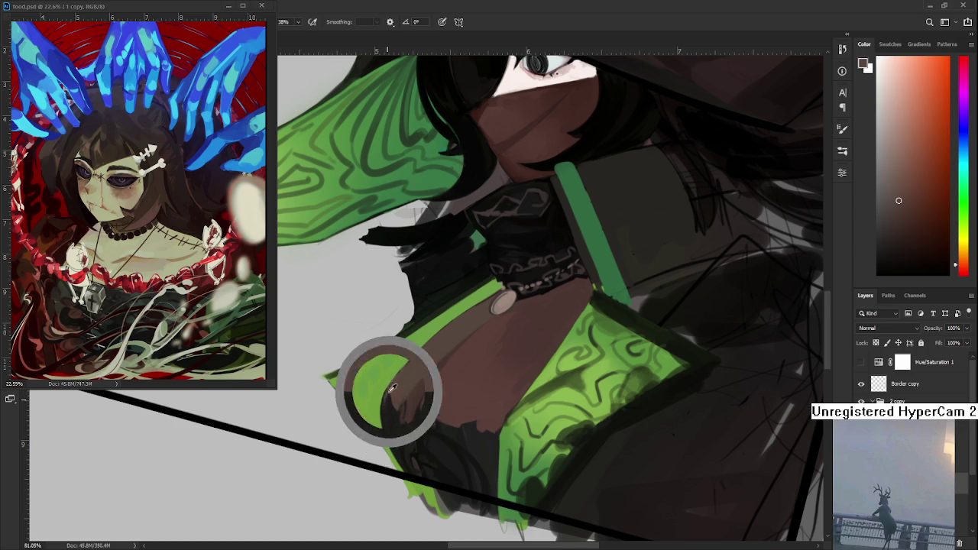
pyautogui.keyDown('alt'); pyautogui.click(394, 398); pyautogui.keyUp('alt')
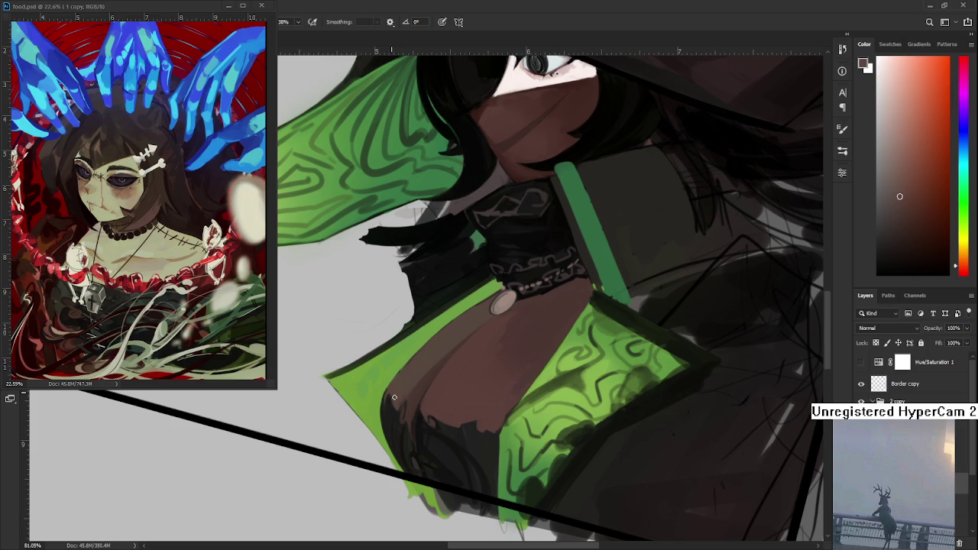
pyautogui.keyDown('alt'); pyautogui.click(397, 396); pyautogui.keyUp('alt')
pyautogui.keyDown('alt'); pyautogui.click(393, 408); pyautogui.keyUp('alt')
pyautogui.keyDown('alt'); pyautogui.click(395, 399); pyautogui.keyUp('alt')
# Step: Deepen the brown shadow between lapel and chest with darker sampled browns, then zoom out
pyautogui.moveTo(428, 378); pyautogui.dragTo(441, 395)
pyautogui.keyDown('alt'); pyautogui.click(407, 420); pyautogui.keyUp('alt')
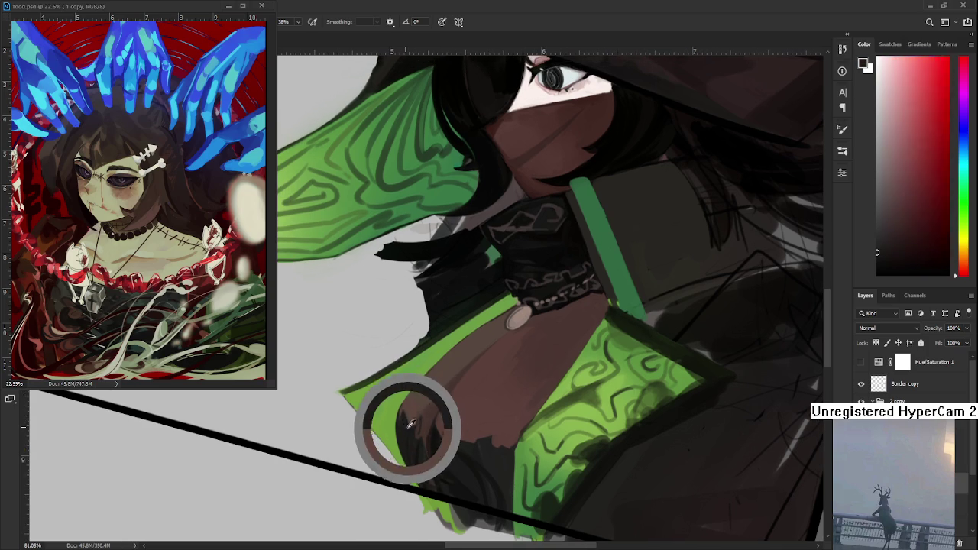
pyautogui.keyDown('alt'); pyautogui.click(407, 418); pyautogui.keyUp('alt')
pyautogui.keyDown('alt'); pyautogui.click(404, 410); pyautogui.keyUp('alt')
pyautogui.keyDown('alt'); pyautogui.click(409, 409); pyautogui.keyUp('alt')
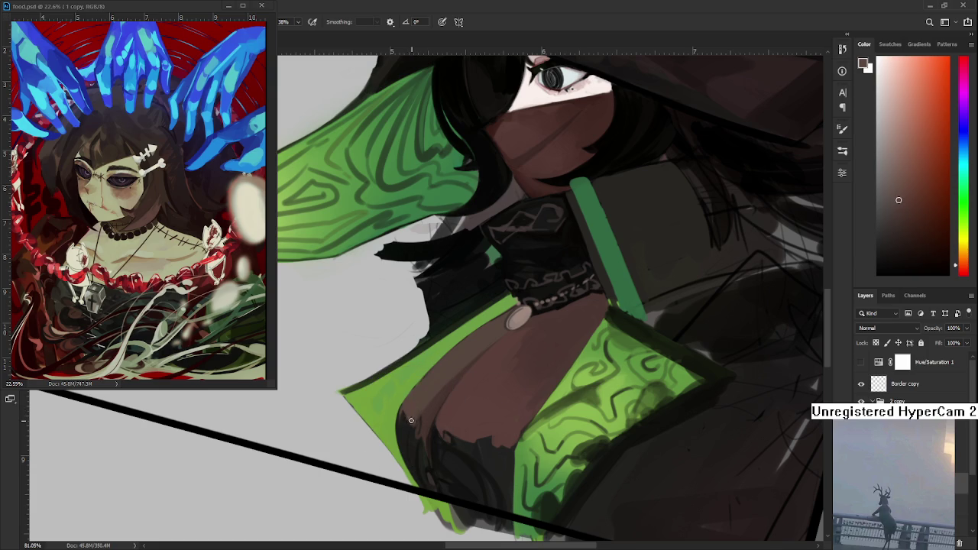
pyautogui.keyDown('alt'); pyautogui.click(425, 409); pyautogui.keyUp('alt')
pyautogui.keyDown('alt'); pyautogui.click(426, 411); pyautogui.keyUp('alt')
pyautogui.keyDown('alt'); pyautogui.click(428, 414); pyautogui.keyUp('alt')
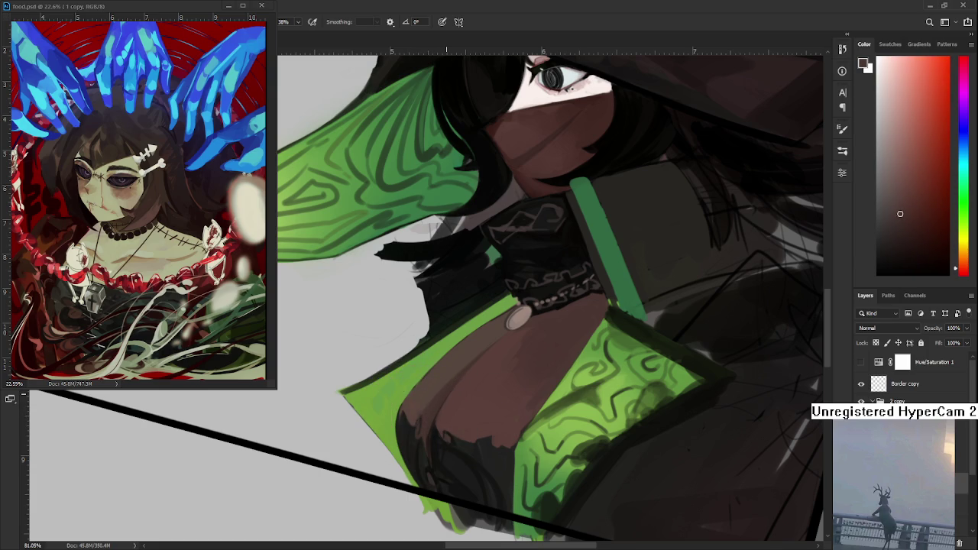
pyautogui.scroll(-3, 447, 394)
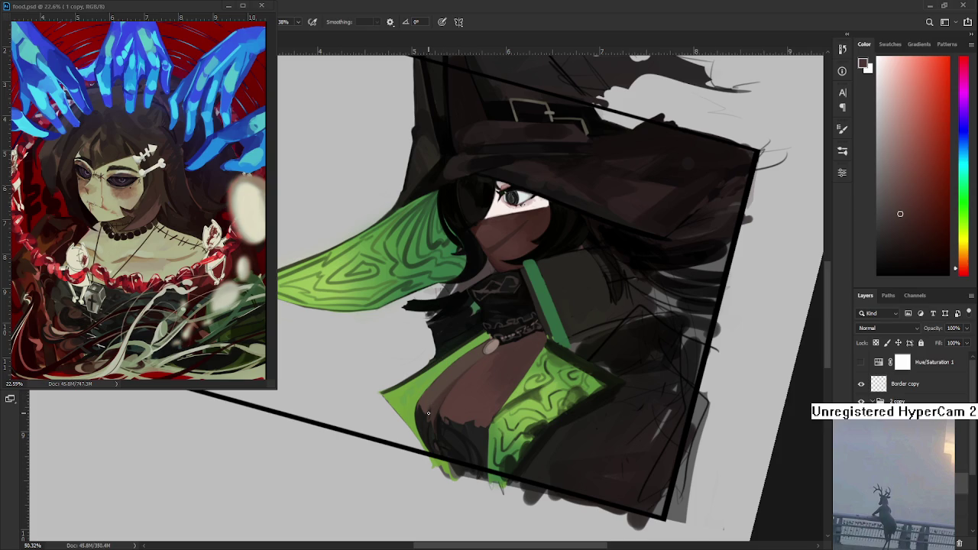
# Step: Tilt the view around the bust and paint the lapel with sampled greens
pyautogui.press('r')
pyautogui.moveTo(513, 320); pyautogui.dragTo(478, 375)
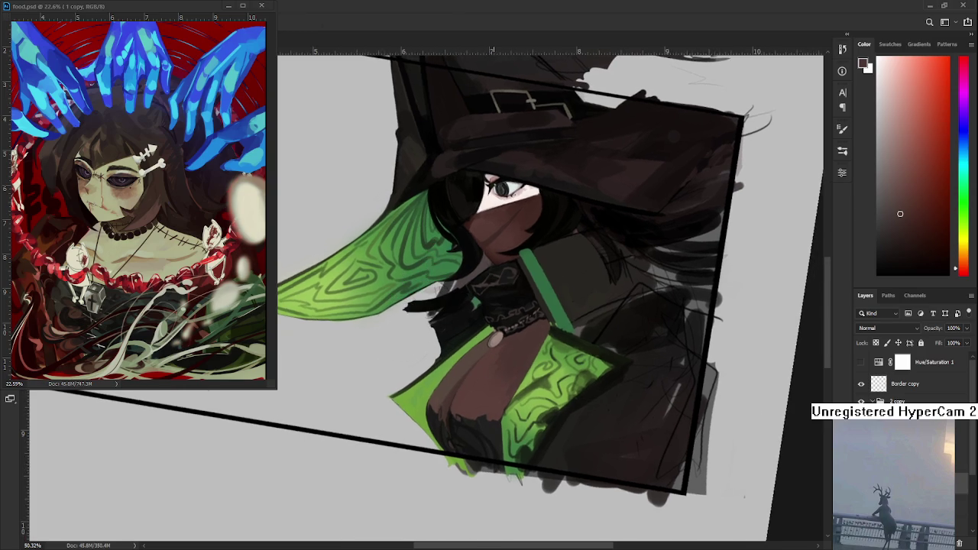
pyautogui.keyDown('alt'); pyautogui.click(454, 388); pyautogui.keyUp('alt')
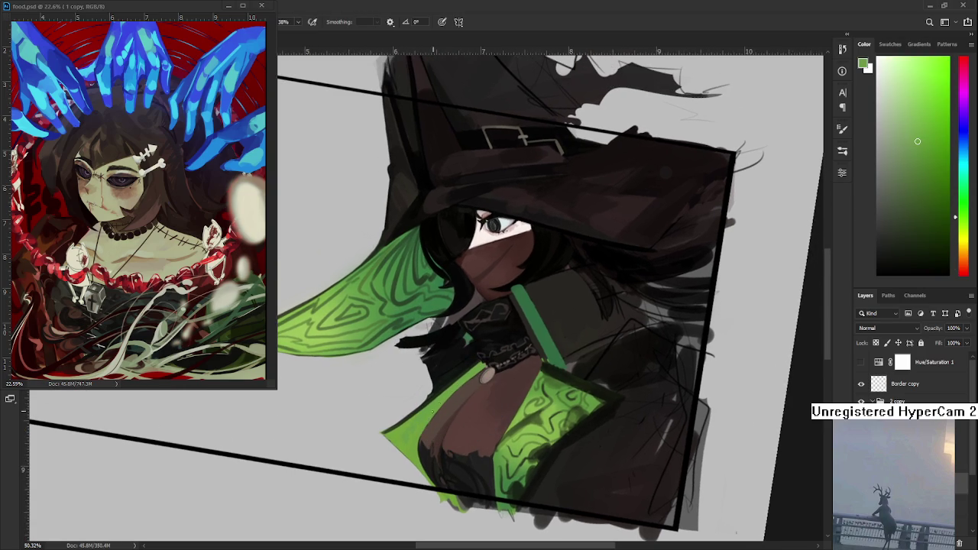
pyautogui.keyDown('alt'); pyautogui.click(393, 430); pyautogui.keyUp('alt')
pyautogui.keyDown('alt'); pyautogui.click(405, 434); pyautogui.keyUp('alt')
pyautogui.moveTo(406, 434); pyautogui.dragTo(406, 423)
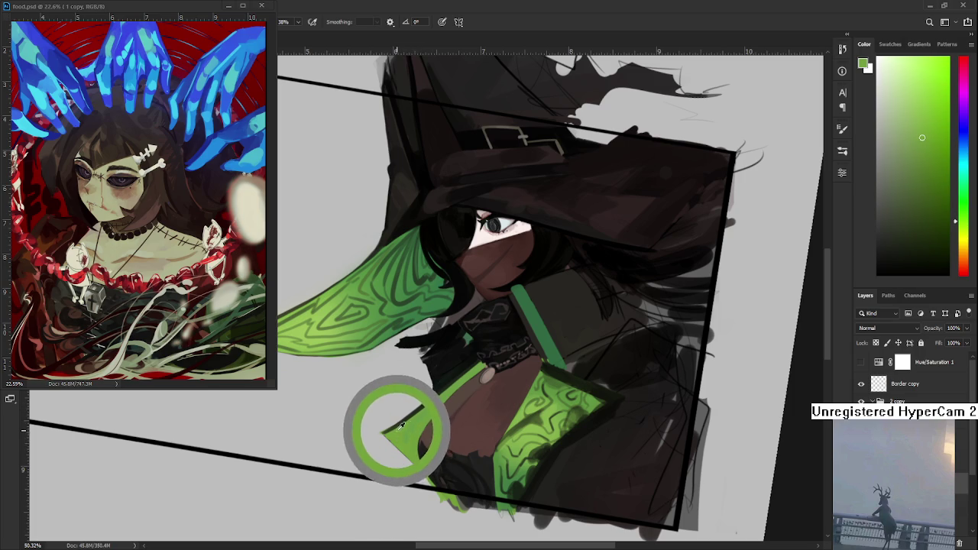
pyautogui.keyDown('alt'); pyautogui.click(405, 422); pyautogui.keyUp('alt')
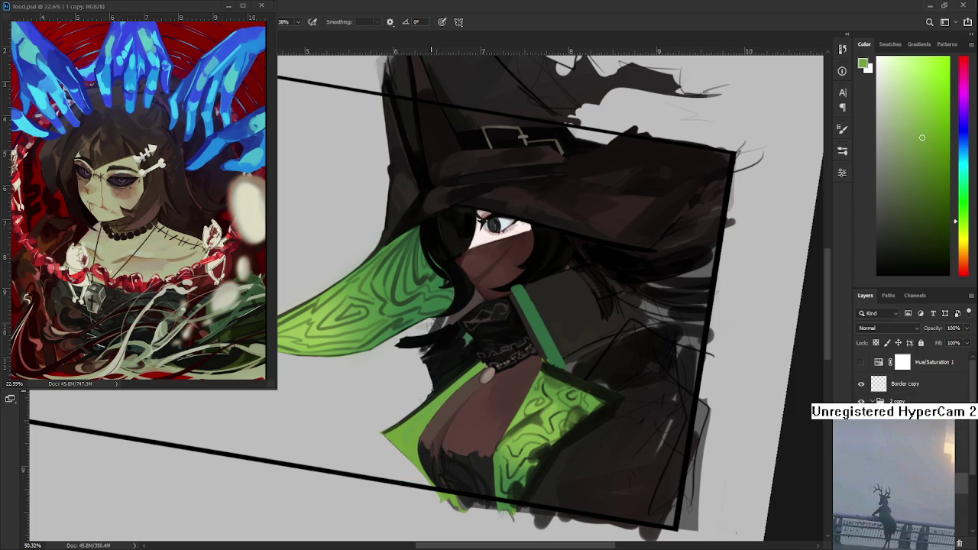
# Step: Zoom in on the chest and darken the right lapel edge with darker greens
pyautogui.moveTo(445, 374); pyautogui.dragTo(491, 389)
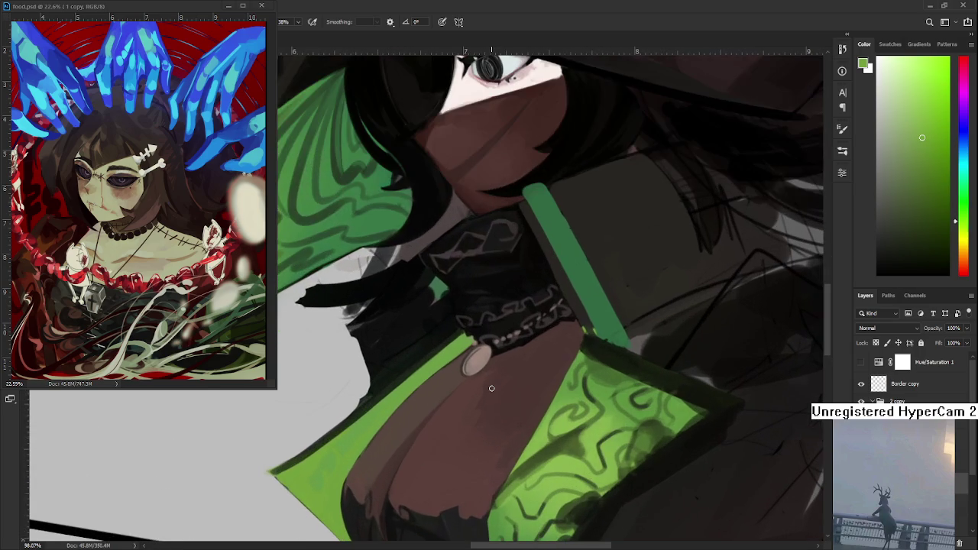
pyautogui.moveTo(494, 432); pyautogui.dragTo(472, 384)
pyautogui.keyDown('alt'); pyautogui.click(673, 377); pyautogui.keyUp('alt')
pyautogui.keyDown('alt'); pyautogui.click(737, 370); pyautogui.keyUp('alt')
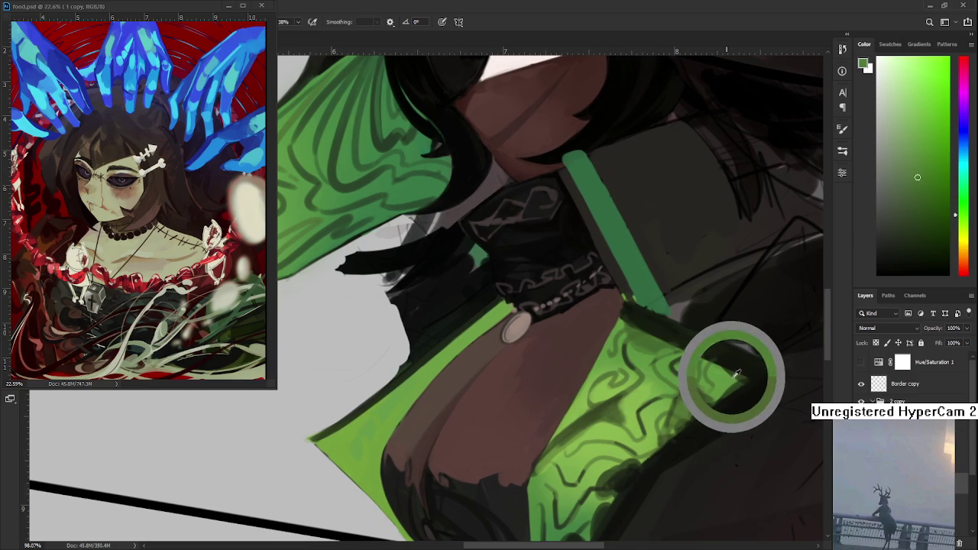
pyautogui.moveTo(722, 386); pyautogui.dragTo(531, 429)
pyautogui.keyDown('alt'); pyautogui.click(546, 421); pyautogui.keyUp('alt')
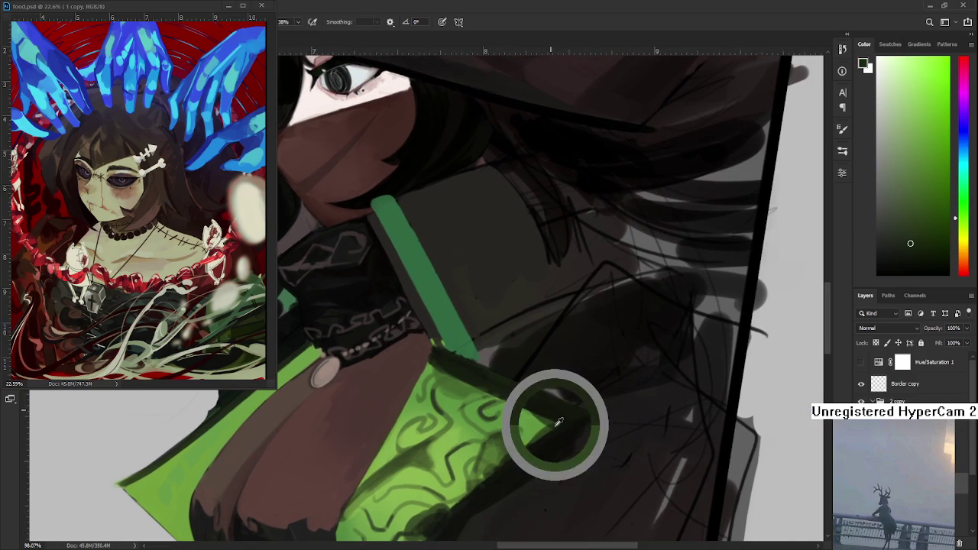
pyautogui.keyDown('alt'); pyautogui.click(539, 413); pyautogui.keyUp('alt')
pyautogui.keyDown('alt'); pyautogui.click(550, 419); pyautogui.keyUp('alt')
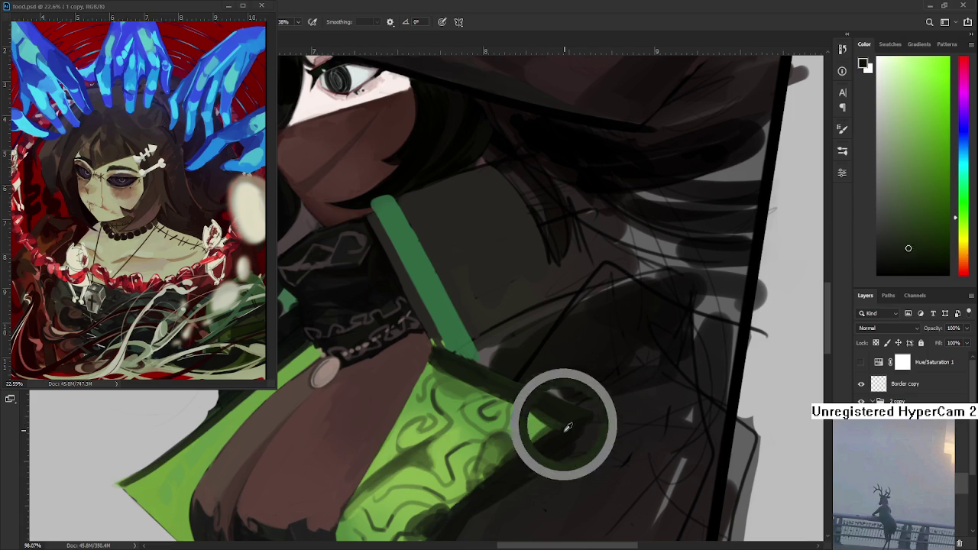
# Step: Outline the lapel edge with dark olive greens and near-black from the adjacent robe
pyautogui.keyDown('alt'); pyautogui.click(566, 429); pyautogui.keyUp('alt')
pyautogui.keyDown('alt'); pyautogui.click(561, 432); pyautogui.keyUp('alt')
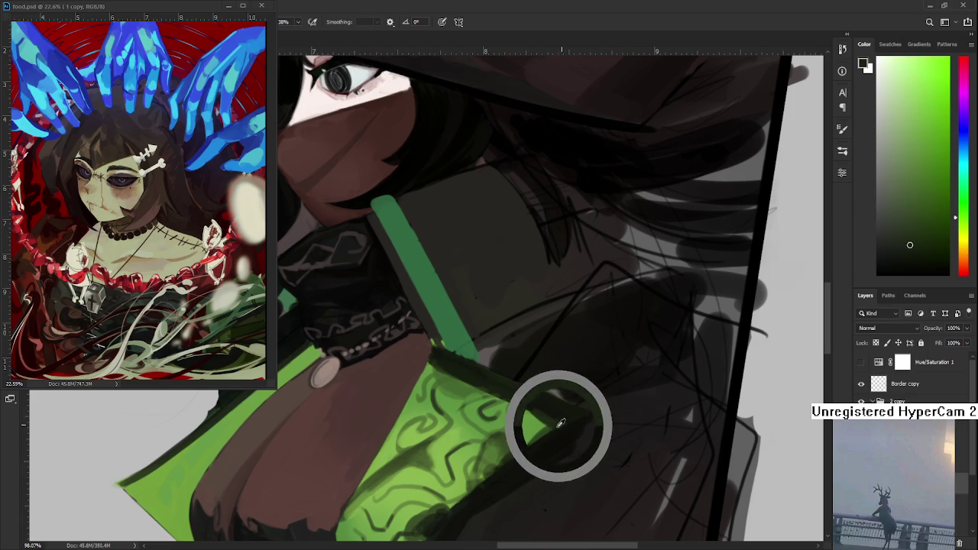
pyautogui.keyDown('alt'); pyautogui.click(549, 436); pyautogui.keyUp('alt')
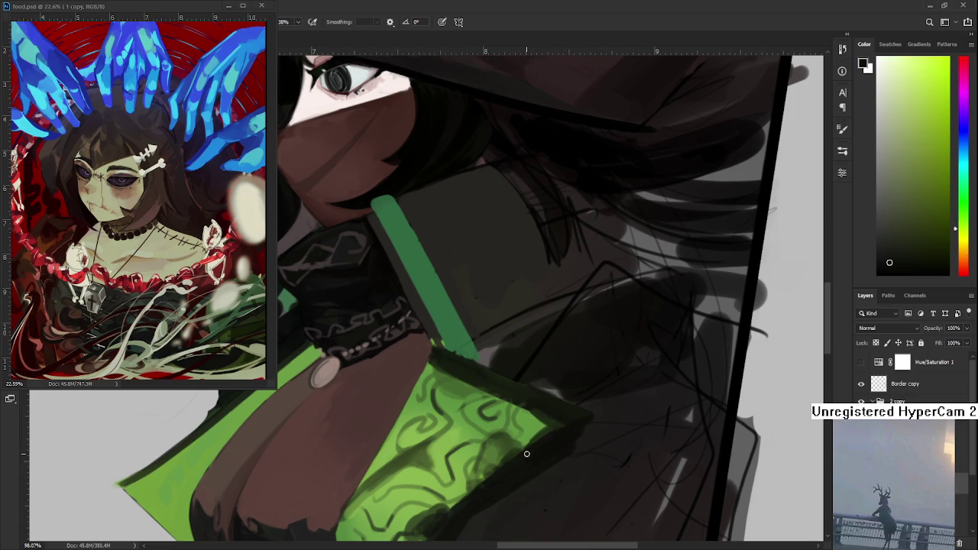
pyautogui.moveTo(556, 430); pyautogui.dragTo(532, 435)
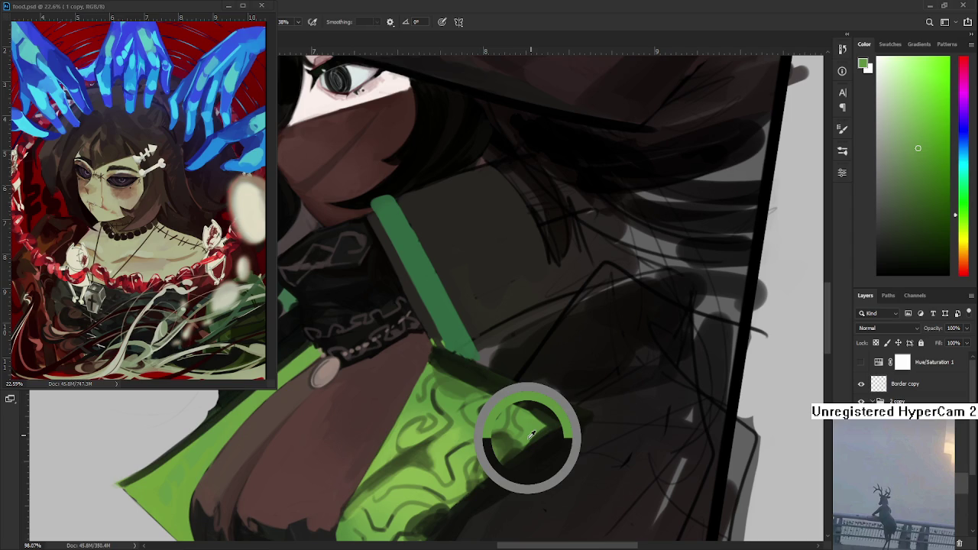
pyautogui.moveTo(532, 434); pyautogui.dragTo(531, 436)
pyautogui.keyDown('alt'); pyautogui.click(539, 420); pyautogui.keyUp('alt')
pyautogui.keyDown('alt'); pyautogui.click(544, 398); pyautogui.keyUp('alt')
# Step: Mirror the canvas to check, then refine the lapel edge with near-black and green tones
pyautogui.press('h')
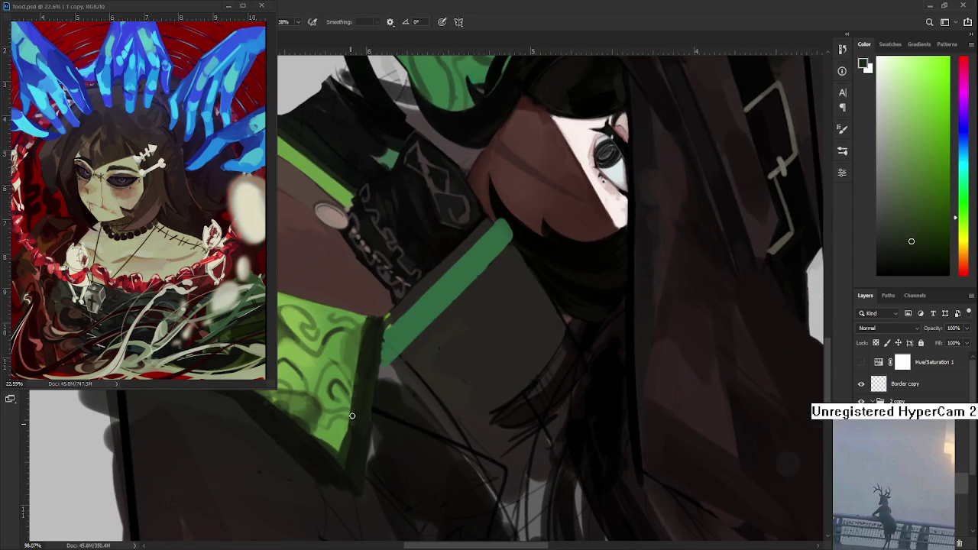
pyautogui.keyDown('alt'); pyautogui.click(371, 370); pyautogui.keyUp('alt')
pyautogui.keyDown('alt'); pyautogui.click(377, 362); pyautogui.keyUp('alt')
pyautogui.moveTo(377, 363); pyautogui.dragTo(369, 377)
pyautogui.click(355, 453)
pyautogui.keyDown('alt'); pyautogui.click(379, 326); pyautogui.keyUp('alt')
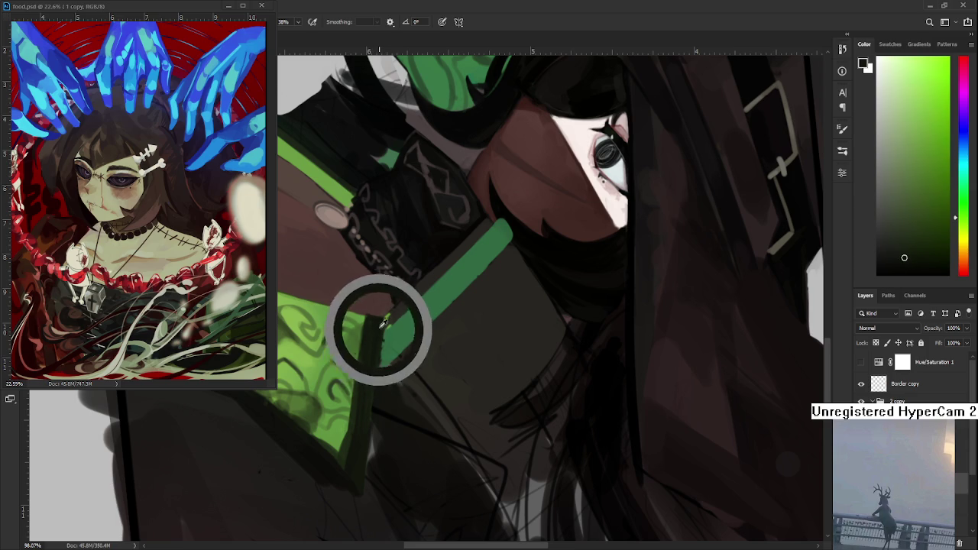
pyautogui.moveTo(379, 327); pyautogui.dragTo(382, 331)
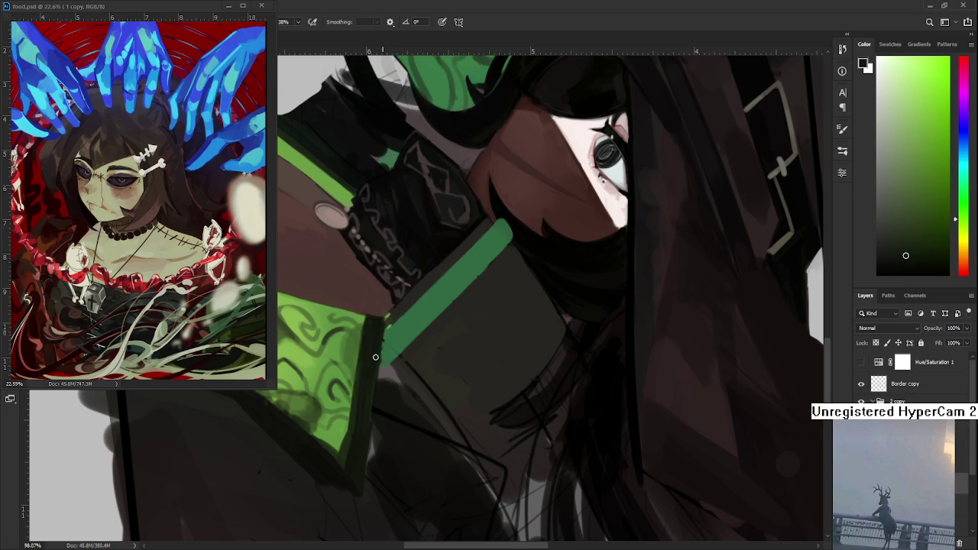
pyautogui.press('r')
pyautogui.moveTo(364, 382); pyautogui.dragTo(466, 343)
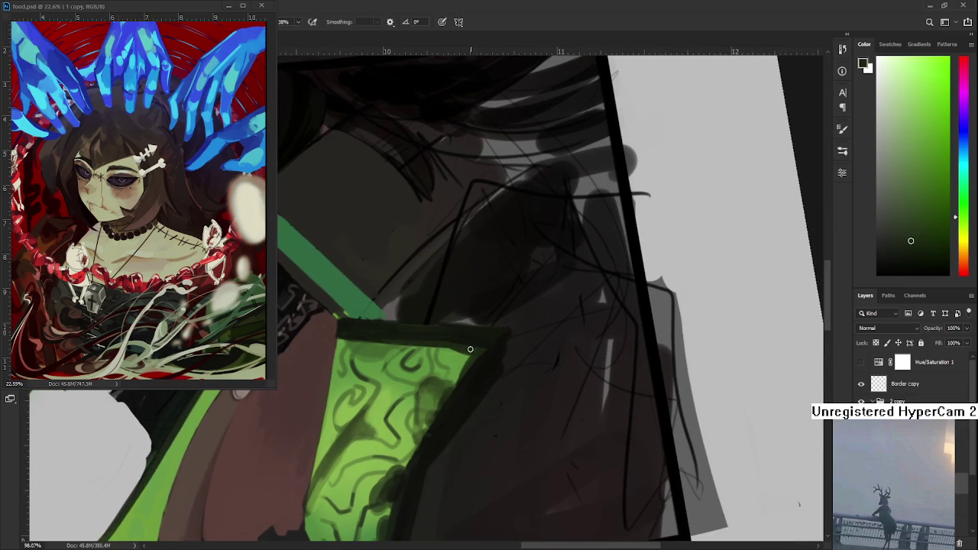
# Step: Reframe around the sleeve cuff and pick dark yellow-green and shadow tones there
pyautogui.moveTo(477, 351)
pyautogui.mouseDown()
pyautogui.moveTo(480, 360)
pyautogui.moveTo(464, 360)
pyautogui.mouseUp()
pyautogui.keyDown('alt'); pyautogui.click(473, 383); pyautogui.keyUp('alt')
pyautogui.moveTo(419, 467); pyautogui.dragTo(462, 380)
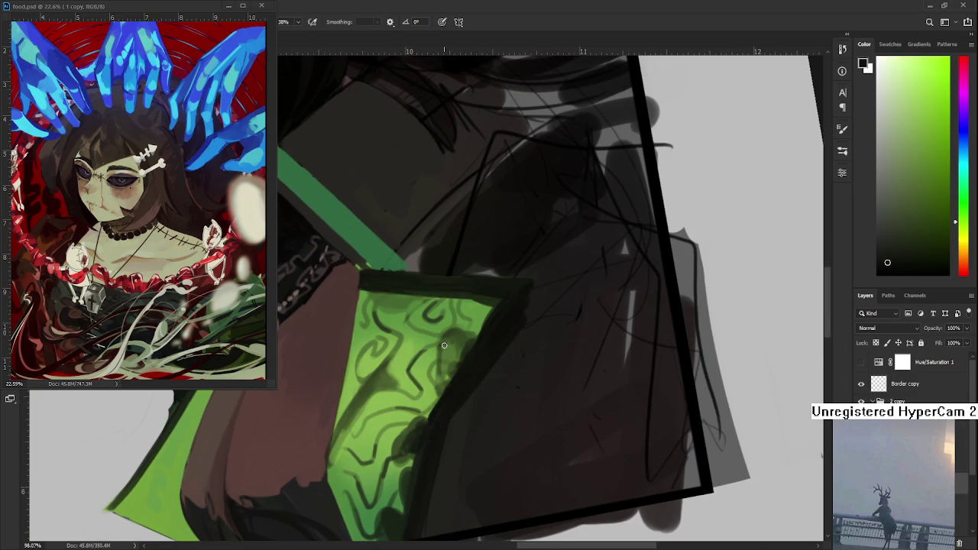
pyautogui.scroll(-1, 447, 345)
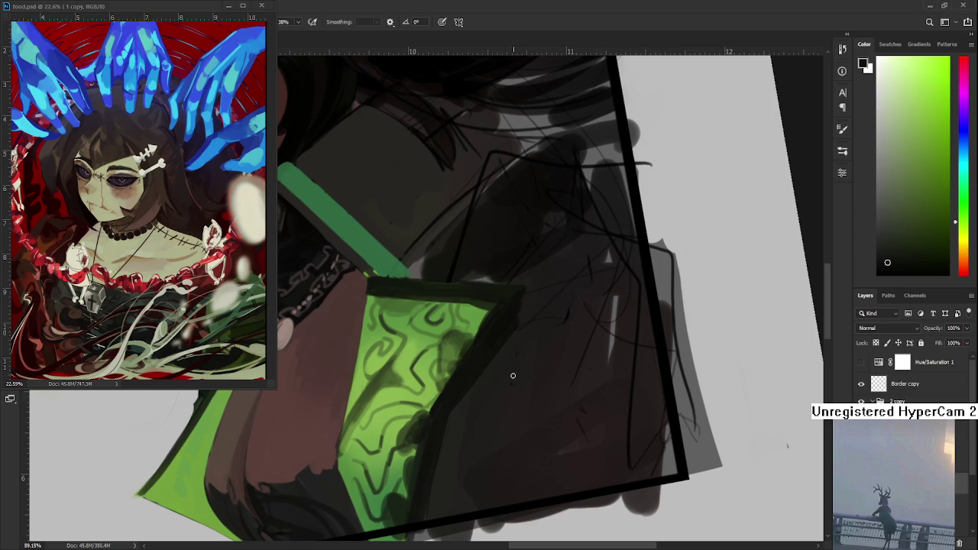
pyautogui.moveTo(516, 374); pyautogui.dragTo(546, 331)
pyautogui.keyDown('alt'); pyautogui.click(470, 365); pyautogui.keyUp('alt')
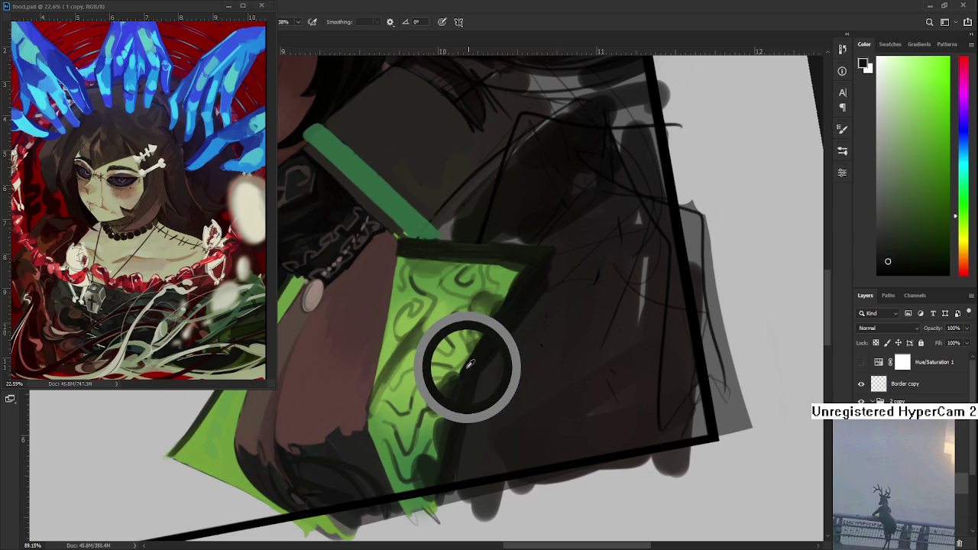
# Step: Paint a dark stroke along the cuff's right edge, comparing it with repeated undo/redo
pyautogui.moveTo(481, 313)
pyautogui.mouseDown()
pyautogui.moveTo(453, 387)
pyautogui.moveTo(436, 505)
pyautogui.mouseUp()
pyautogui.hotkey('ctrl', 'z')
pyautogui.hotkey('ctrl', 'shift', 'z')
pyautogui.hotkey('ctrl', 'z')
pyautogui.hotkey('ctrl', 'shift', 'z')
pyautogui.hotkey('ctrl', 'z')
pyautogui.hotkey('ctrl', 'shift', 'z')
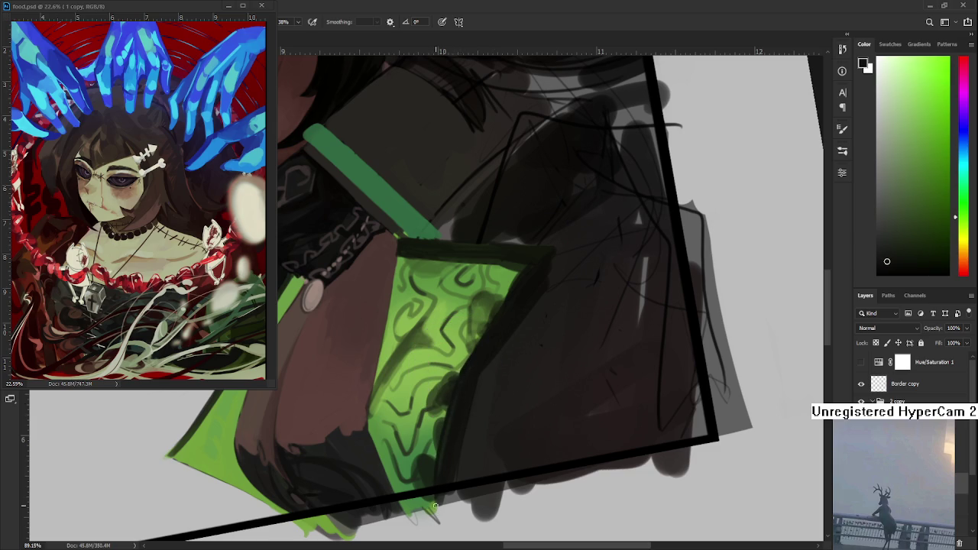
pyautogui.hotkey('ctrl', 'z')
pyautogui.hotkey('ctrl', 'shift', 'z')
pyautogui.hotkey('ctrl', 'z')
pyautogui.hotkey('ctrl', 'shift', 'z')
pyautogui.moveTo(458, 385); pyautogui.dragTo(451, 415)
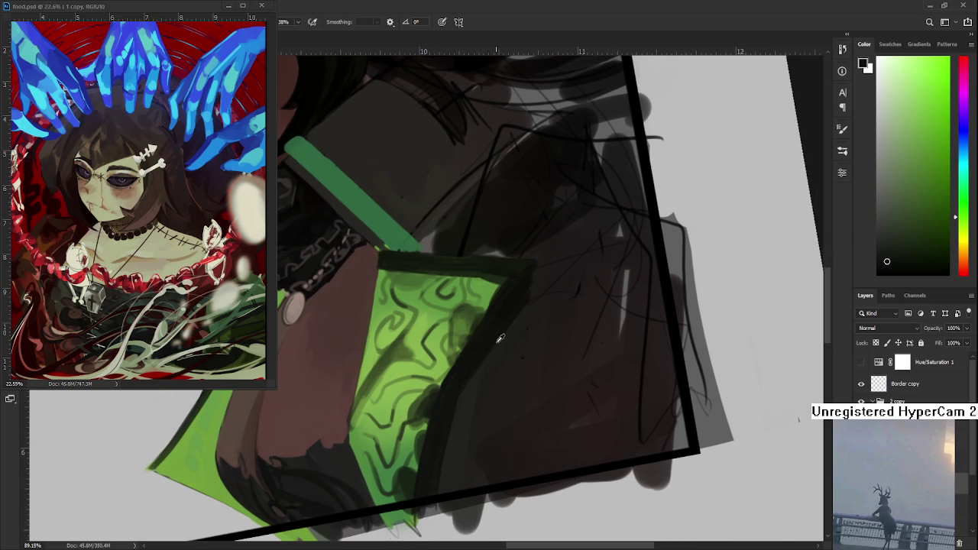
# Step: Paint dark shadows onto the green sleeve fabric, then rotate the view and zoom out
pyautogui.moveTo(459, 376); pyautogui.dragTo(444, 394)
pyautogui.keyDown('alt'); pyautogui.click(462, 376); pyautogui.keyUp('alt')
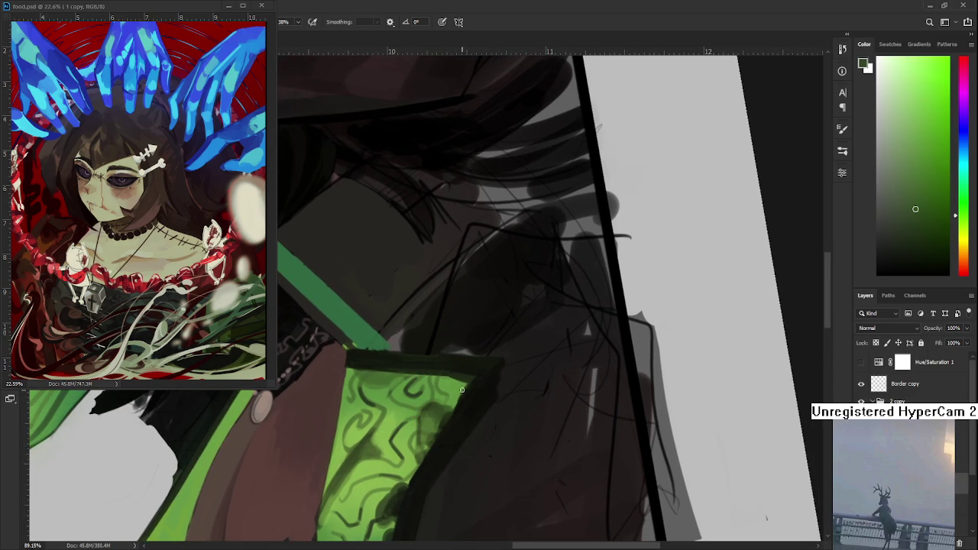
pyautogui.keyDown('alt'); pyautogui.click(459, 388); pyautogui.keyUp('alt')
pyautogui.keyDown('alt'); pyautogui.click(459, 388); pyautogui.keyUp('alt')
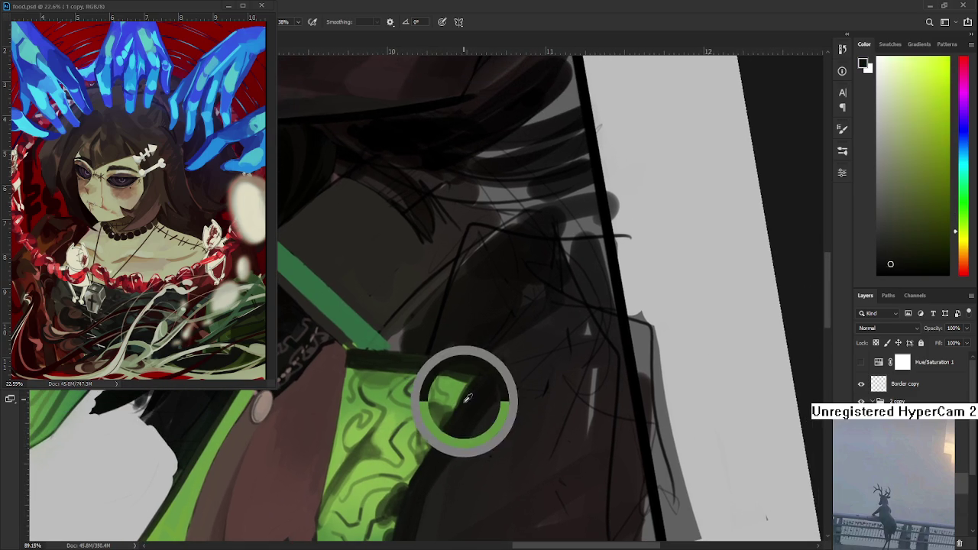
pyautogui.keyDown('alt'); pyautogui.click(480, 380); pyautogui.keyUp('alt')
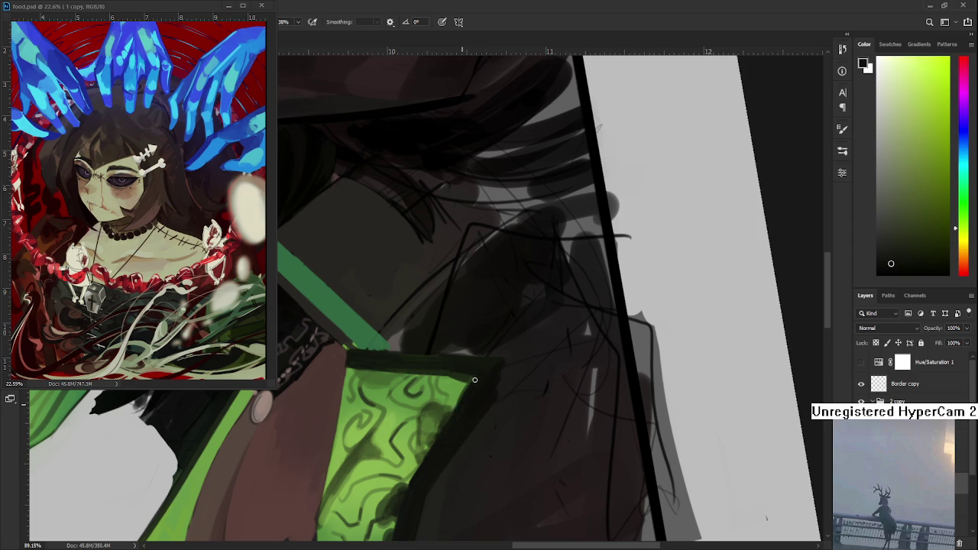
pyautogui.press('r')
pyautogui.moveTo(493, 365); pyautogui.dragTo(501, 403)
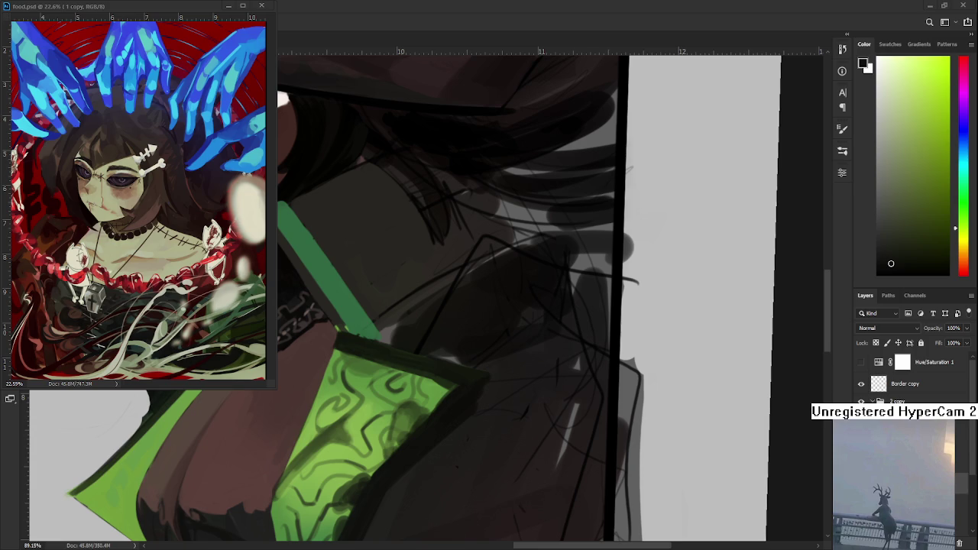
pyautogui.scroll(-2, 384, 422)
pyautogui.scroll(-1, 386, 413)
pyautogui.scroll(2, 388, 405)
pyautogui.scroll(1, 390, 402)
# Step: Sample light and dark greens from the sleeve while reframing the face and bottom border
pyautogui.moveTo(516, 363)
pyautogui.mouseDown()
pyautogui.moveTo(498, 284)
pyautogui.moveTo(499, 323)
pyautogui.moveTo(537, 329)
pyautogui.moveTo(527, 321)
pyautogui.moveTo(496, 336)
pyautogui.mouseUp()
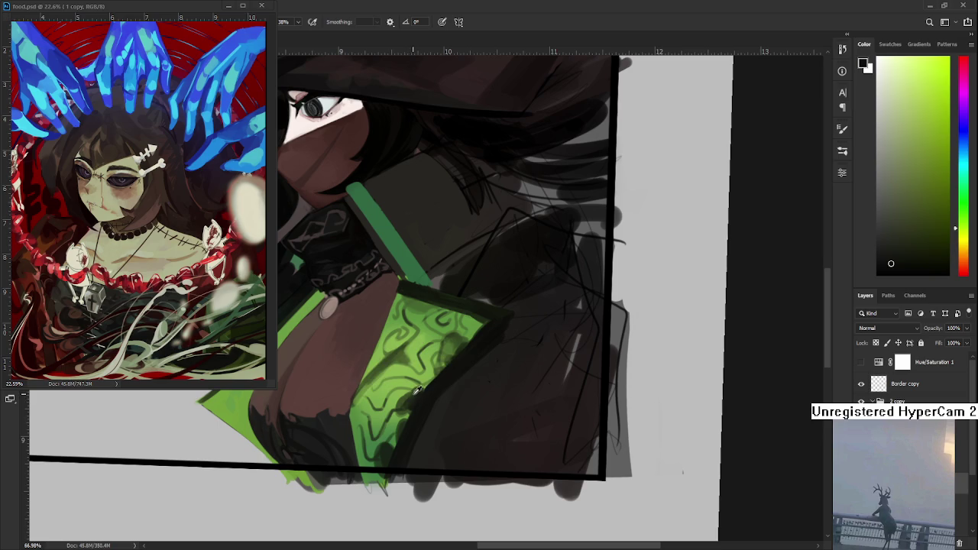
pyautogui.moveTo(417, 389); pyautogui.dragTo(417, 391)
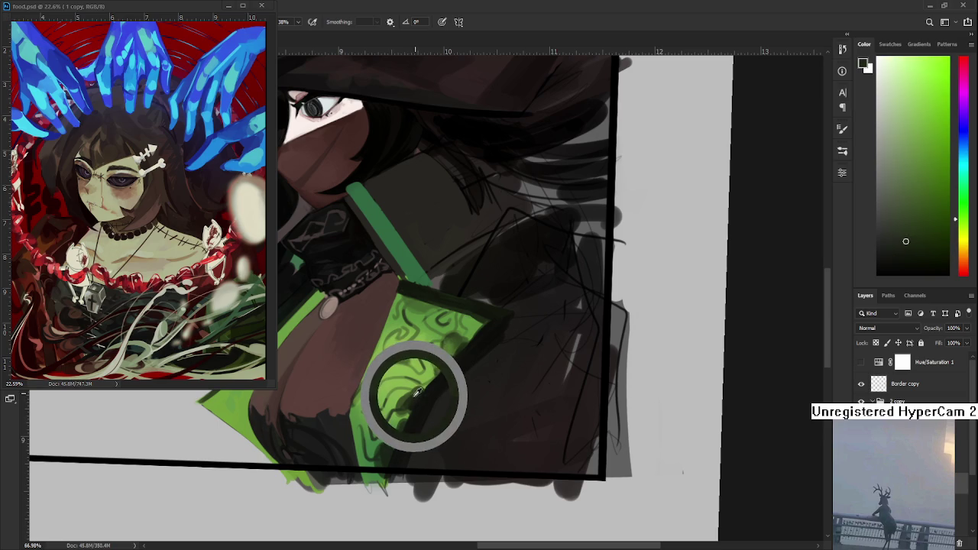
pyautogui.moveTo(417, 391); pyautogui.dragTo(427, 392)
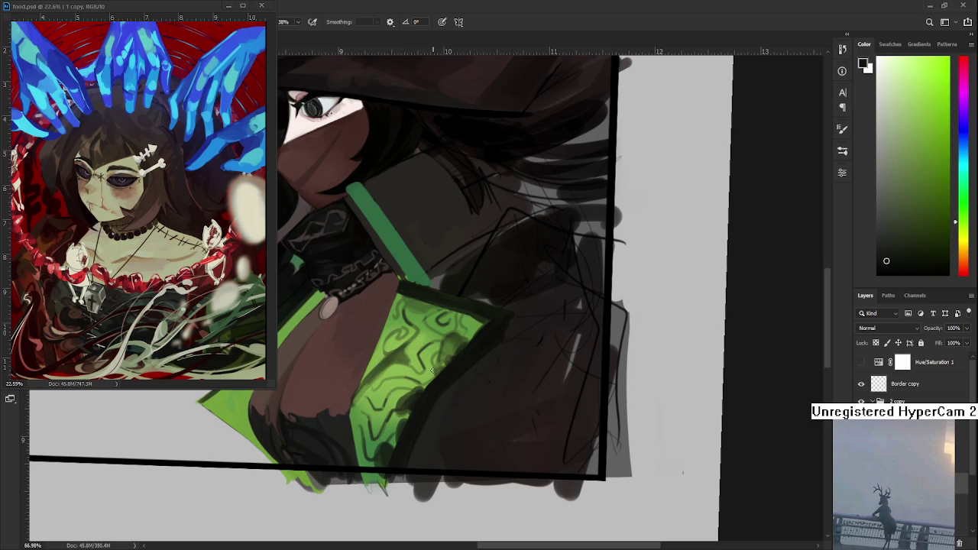
pyautogui.moveTo(485, 325)
pyautogui.mouseDown()
pyautogui.moveTo(516, 340)
pyautogui.moveTo(448, 336)
pyautogui.mouseUp()
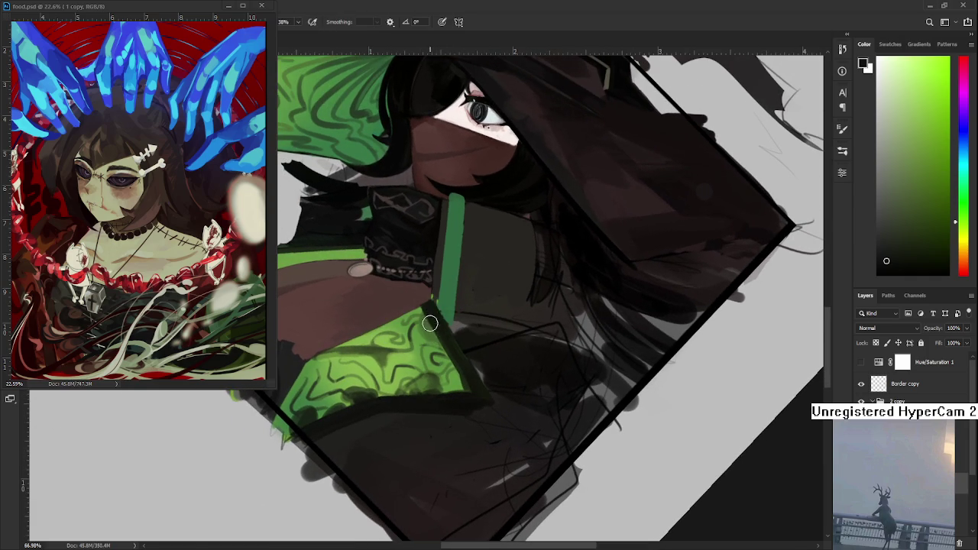
# Step: Darken the robe beside the collar with sampled robe darks and skin tone, using a smaller brush
pyautogui.keyDown('alt'); pyautogui.click(430, 318); pyautogui.keyUp('alt')
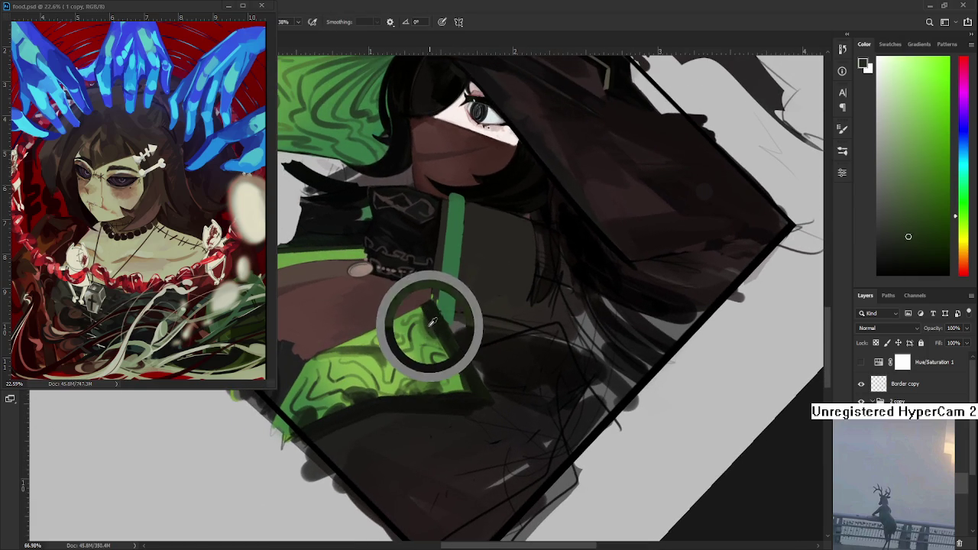
pyautogui.keyDown('alt'); pyautogui.click(429, 317); pyautogui.keyUp('alt')
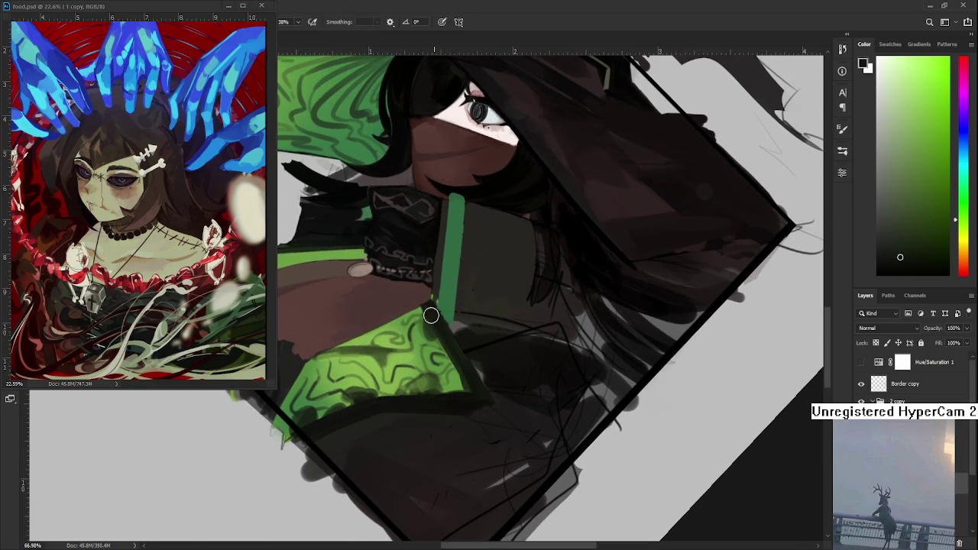
pyautogui.keyDown('alt'); pyautogui.click(432, 323); pyautogui.keyUp('alt')
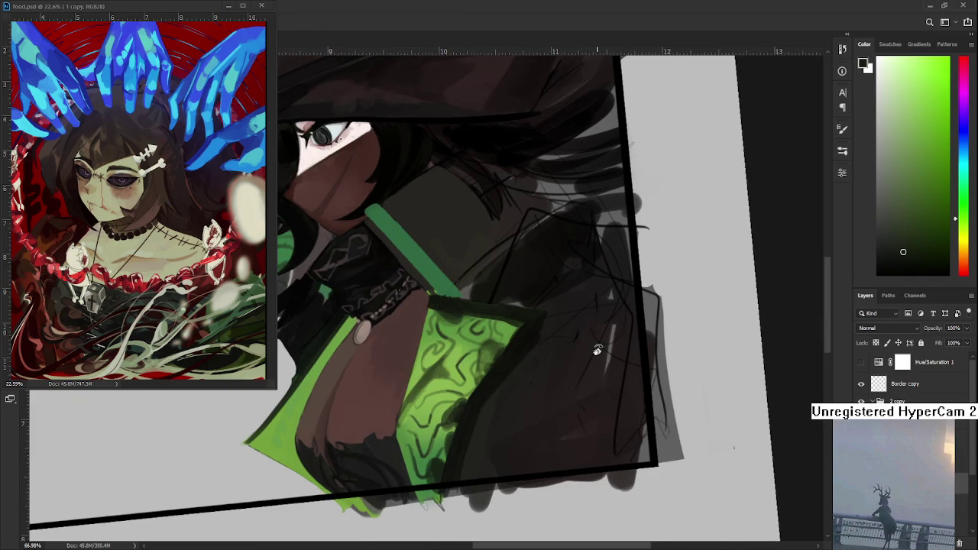
pyautogui.moveTo(539, 354); pyautogui.dragTo(436, 418)
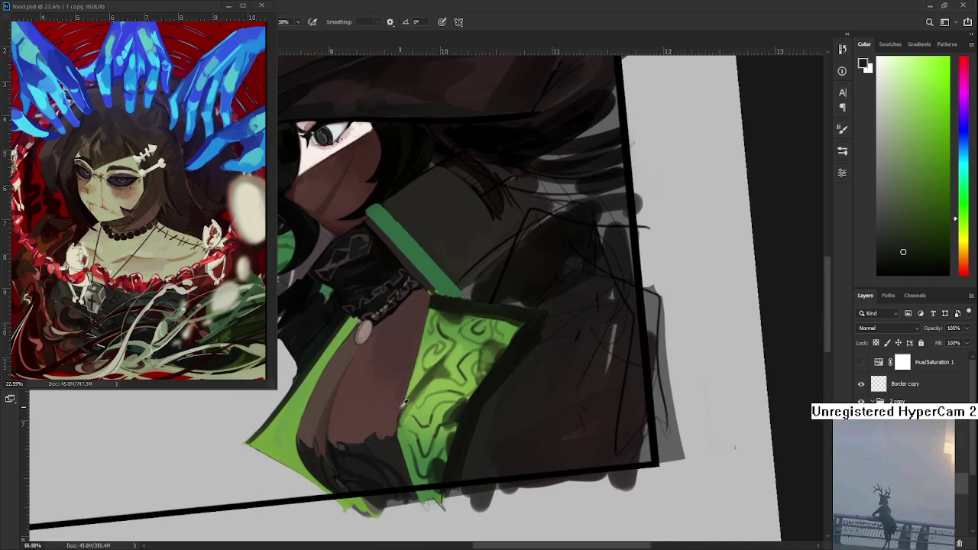
pyautogui.keyDown('alt'); pyautogui.click(393, 419); pyautogui.keyUp('alt')
pyautogui.press('[')
pyautogui.press('[')
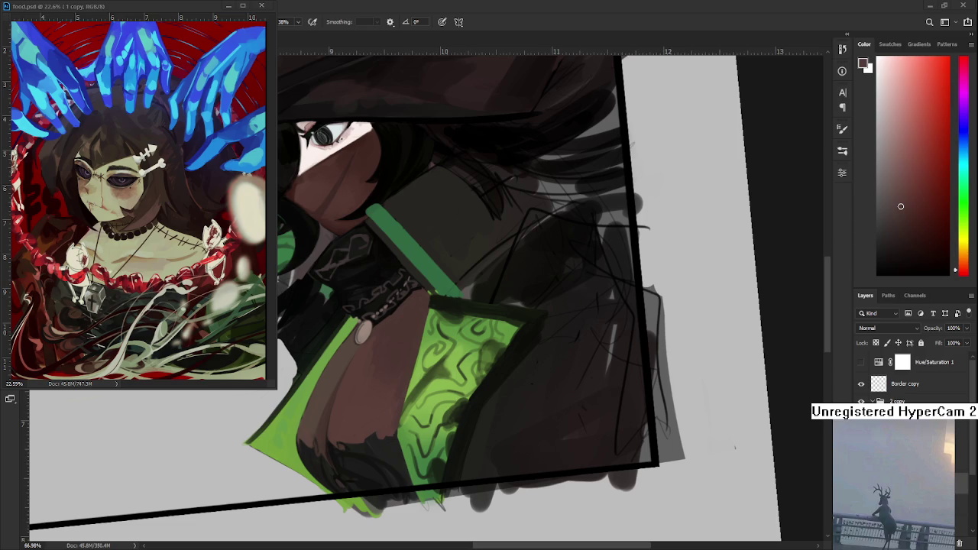
# Step: Paint over the sleeve's top edge with darker greens sampled from the cloth
pyautogui.keyDown('alt'); pyautogui.click(479, 364); pyautogui.keyUp('alt')
pyautogui.keyDown('alt'); pyautogui.click(501, 338); pyautogui.keyUp('alt')
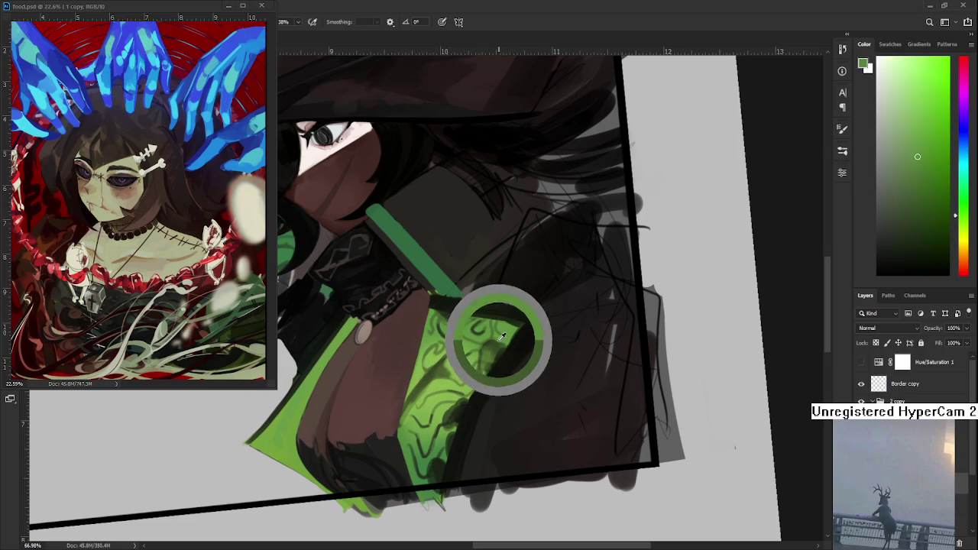
pyautogui.keyDown('alt'); pyautogui.click(503, 337); pyautogui.keyUp('alt')
pyautogui.keyDown('alt'); pyautogui.click(503, 337); pyautogui.keyUp('alt')
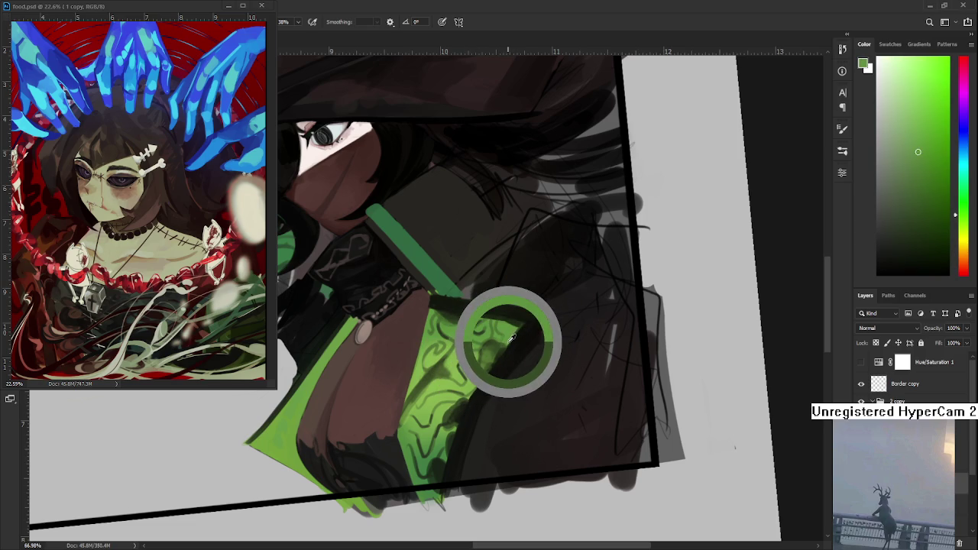
pyautogui.keyDown('alt'); pyautogui.click(505, 337); pyautogui.keyUp('alt')
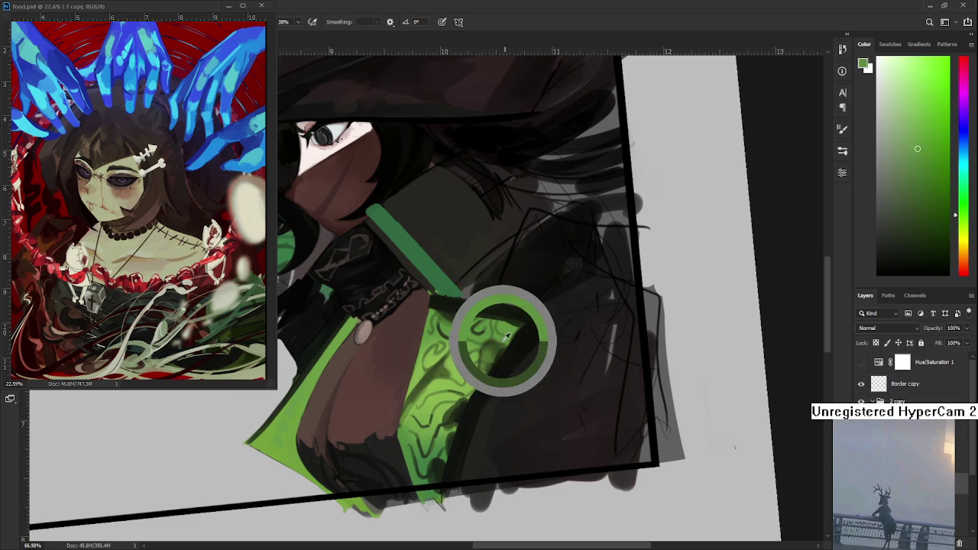
pyautogui.keyDown('alt'); pyautogui.click(504, 336); pyautogui.keyUp('alt')
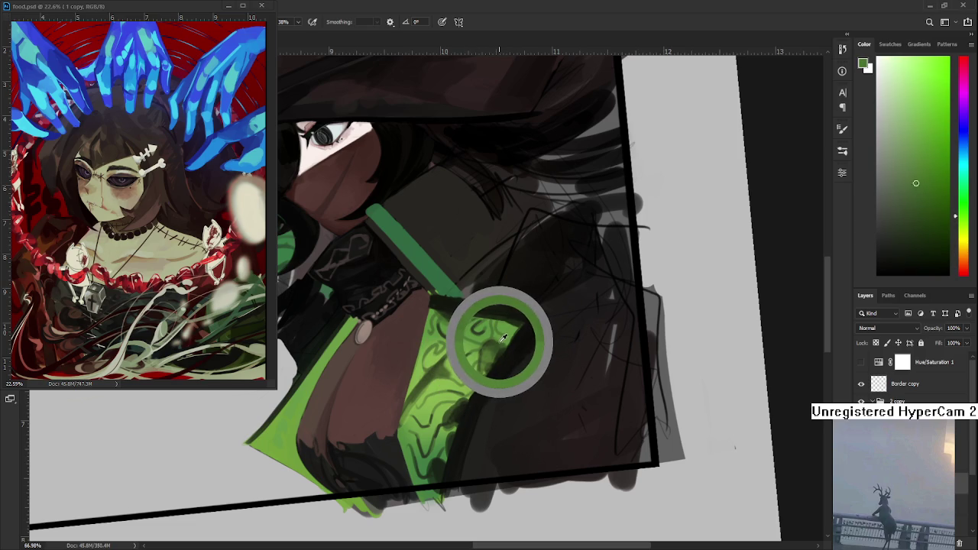
pyautogui.moveTo(500, 340); pyautogui.dragTo(503, 338)
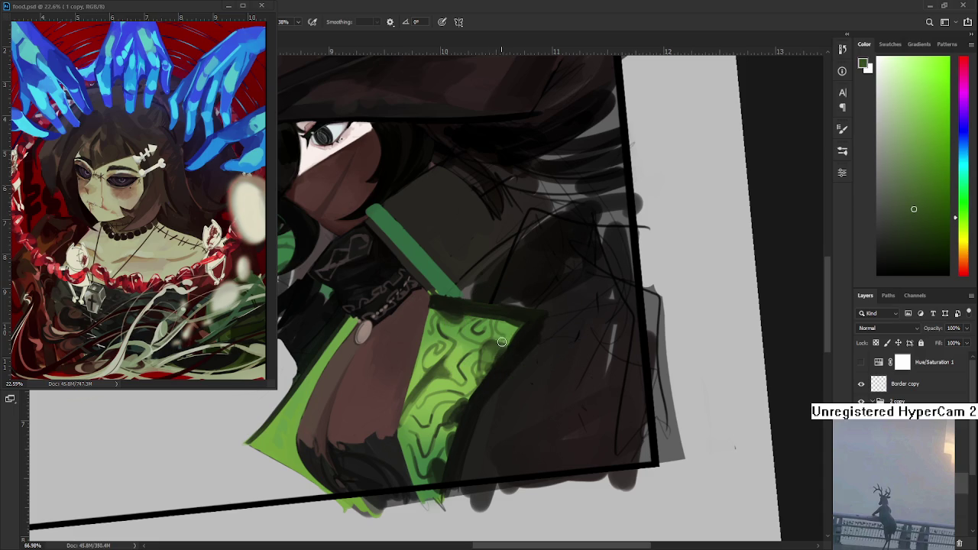
# Step: Keep blending the sleeve edge with alternating brighter and darker sleeve greens
pyautogui.keyDown('alt'); pyautogui.click(507, 337); pyautogui.keyUp('alt')
pyautogui.keyDown('alt'); pyautogui.click(492, 342); pyautogui.keyUp('alt')
pyautogui.keyDown('alt'); pyautogui.click(515, 333); pyautogui.keyUp('alt')
pyautogui.moveTo(511, 337); pyautogui.dragTo(509, 337)
pyautogui.keyDown('alt'); pyautogui.click(509, 338); pyautogui.keyUp('alt')
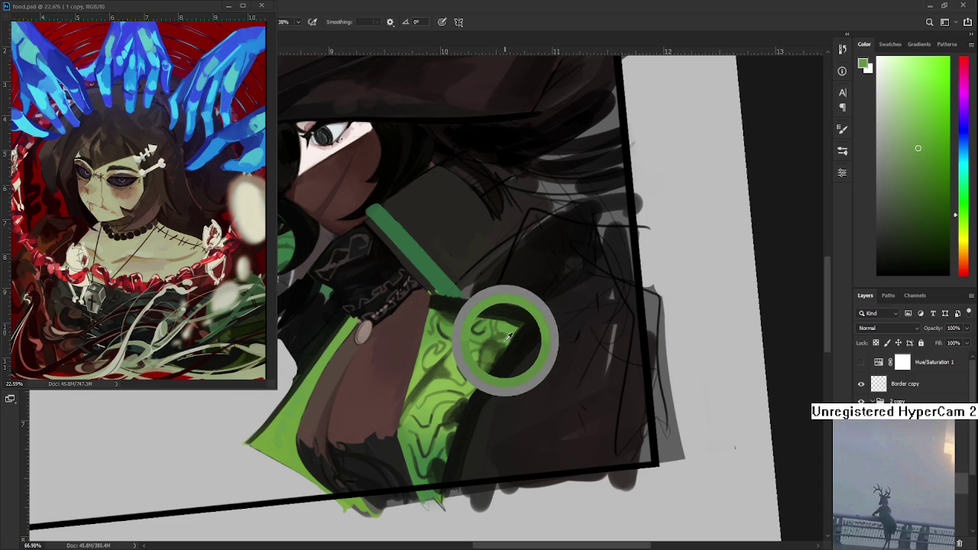
pyautogui.keyDown('alt'); pyautogui.click(504, 339); pyautogui.keyUp('alt')
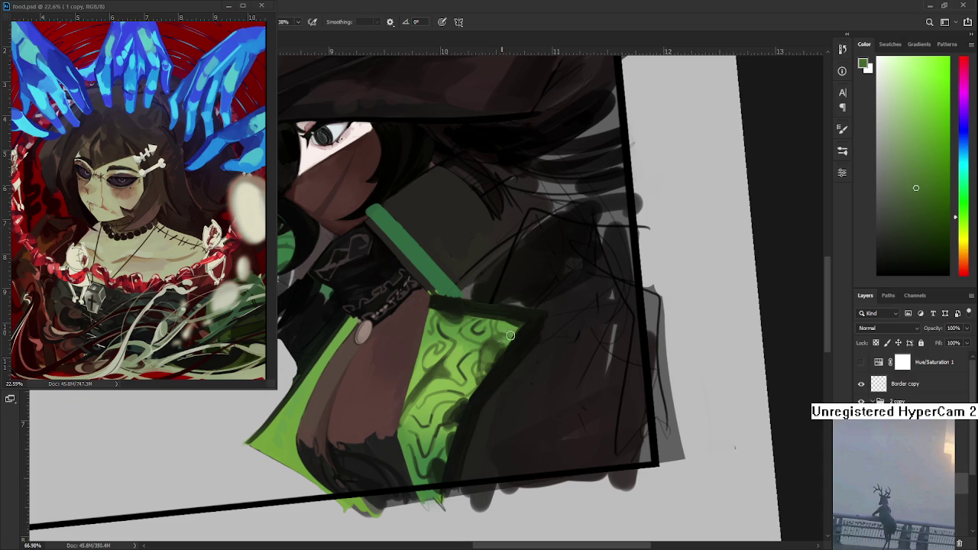
pyautogui.keyDown('alt'); pyautogui.click(514, 333); pyautogui.keyUp('alt')
pyautogui.keyDown('alt'); pyautogui.click(514, 330); pyautogui.keyUp('alt')
pyautogui.keyDown('alt'); pyautogui.click(505, 330); pyautogui.keyUp('alt')
# Step: Blend the sleeve's lower-right corner into the black robe using nearby dark shades
pyautogui.moveTo(503, 362); pyautogui.dragTo(536, 366)
pyautogui.keyDown('alt'); pyautogui.click(451, 323); pyautogui.keyUp('alt')
pyautogui.keyDown('alt'); pyautogui.click(484, 301); pyautogui.keyUp('alt')
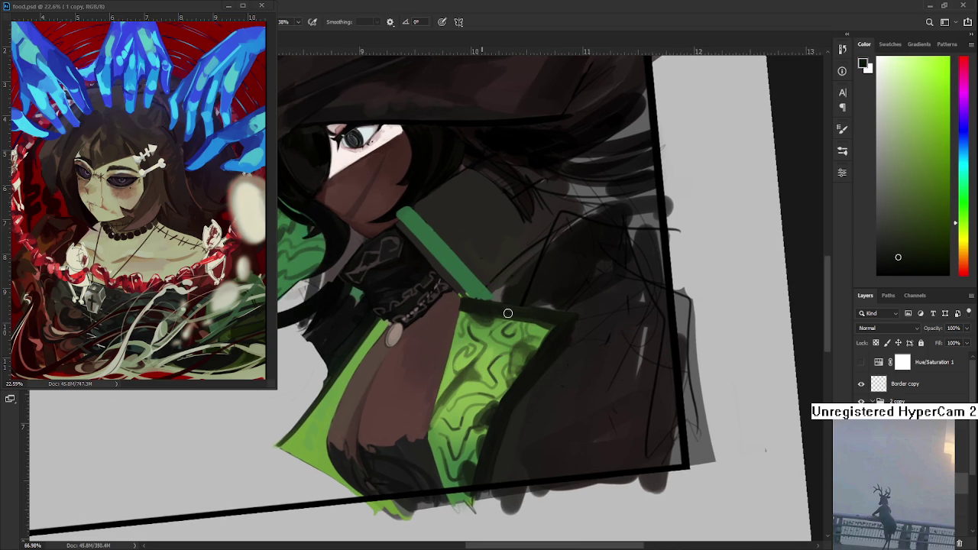
pyautogui.keyDown('alt'); pyautogui.click(510, 307); pyautogui.keyUp('alt')
pyautogui.keyDown('alt'); pyautogui.click(524, 307); pyautogui.keyUp('alt')
pyautogui.keyDown('alt'); pyautogui.click(508, 304); pyautogui.keyUp('alt')
pyautogui.keyDown('alt'); pyautogui.click(492, 306); pyautogui.keyUp('alt')
pyautogui.moveTo(493, 305)
pyautogui.mouseDown()
pyautogui.moveTo(572, 371)
pyautogui.moveTo(545, 360)
pyautogui.moveTo(491, 410)
pyautogui.moveTo(572, 349)
pyautogui.moveTo(552, 385)
pyautogui.moveTo(522, 357)
pyautogui.moveTo(508, 403)
pyautogui.moveTo(514, 392)
pyautogui.mouseUp()
# Step: Paint a thin dark stroke along the green sleeve's lower-right edge using sampled border and sleeve tones
pyautogui.click(564, 365)
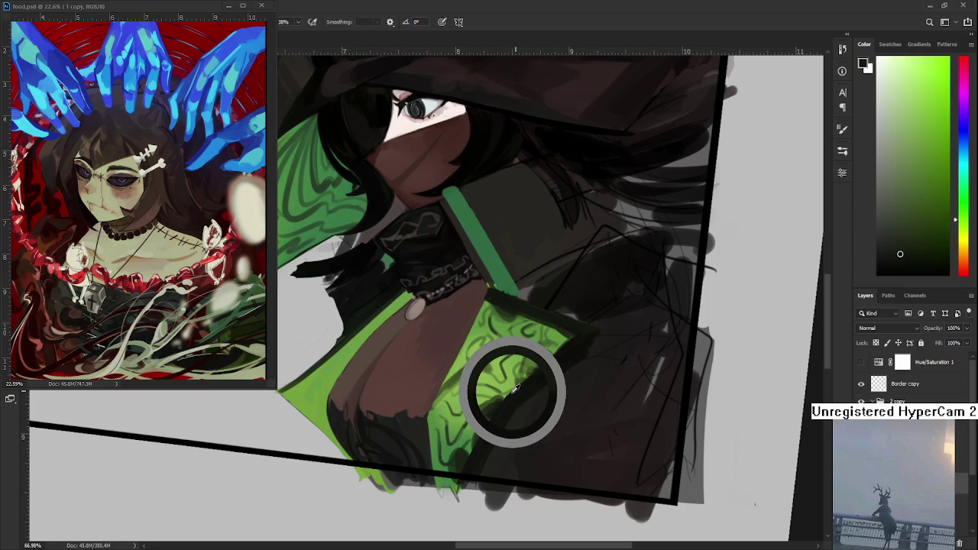
pyautogui.keyDown('alt'); pyautogui.click(579, 353); pyautogui.keyUp('alt')
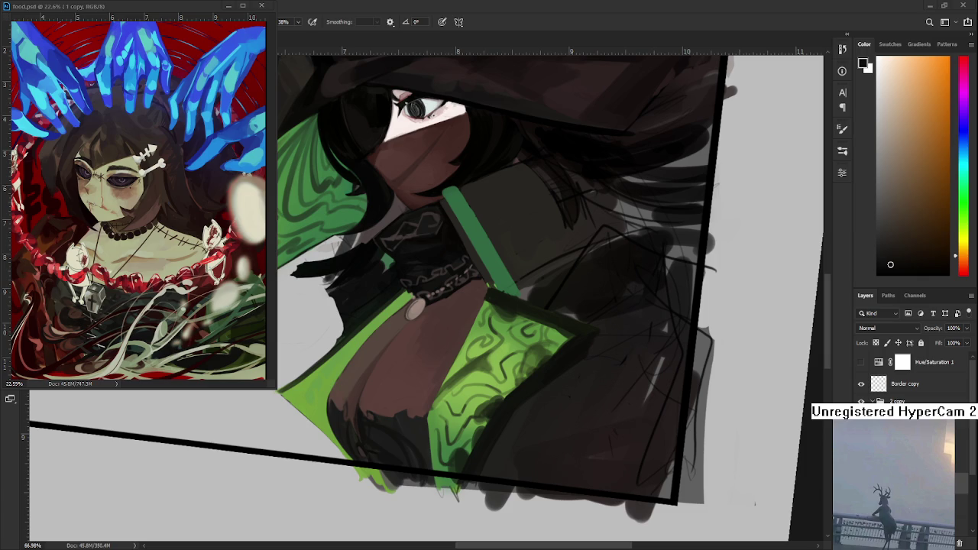
pyautogui.moveTo(458, 336); pyautogui.dragTo(412, 347)
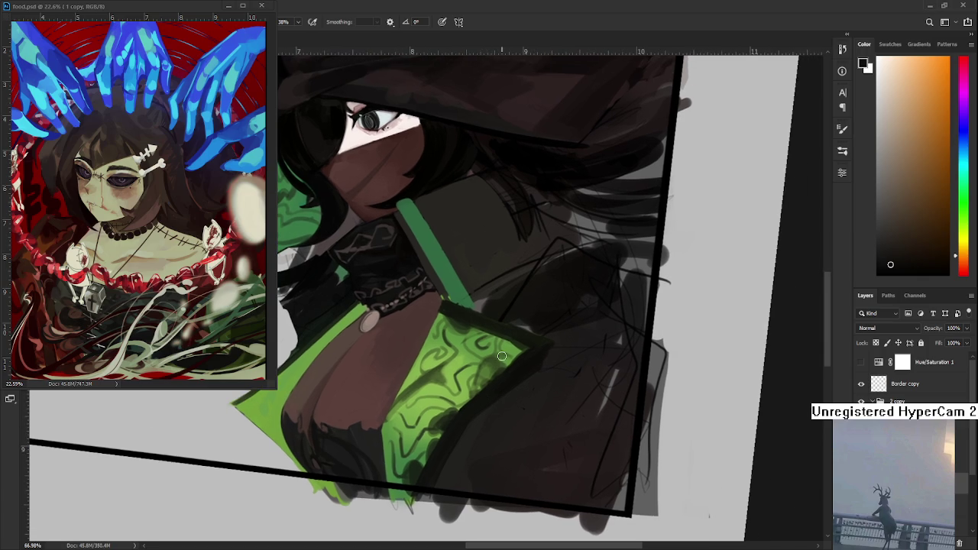
pyautogui.keyDown('alt'); pyautogui.click(488, 353); pyautogui.keyUp('alt')
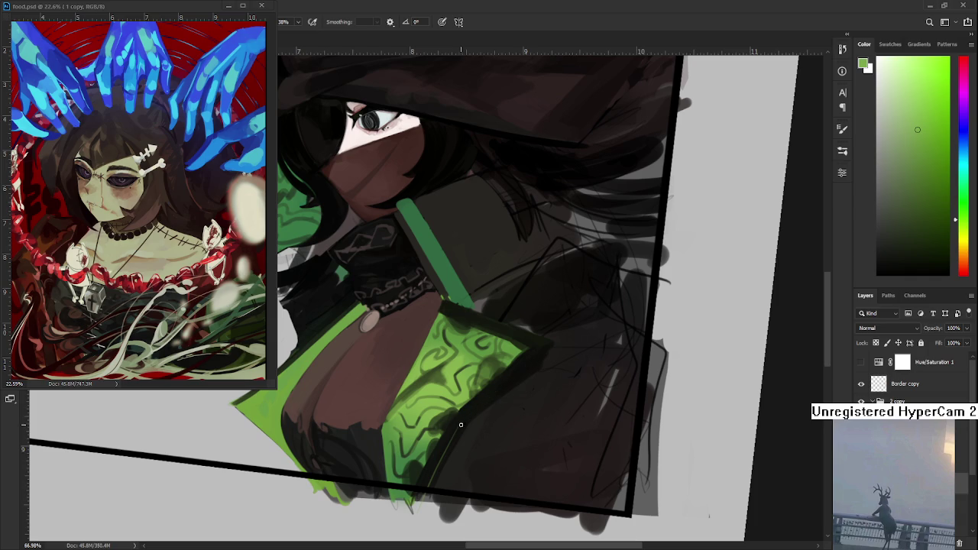
pyautogui.moveTo(518, 376); pyautogui.dragTo(462, 424)
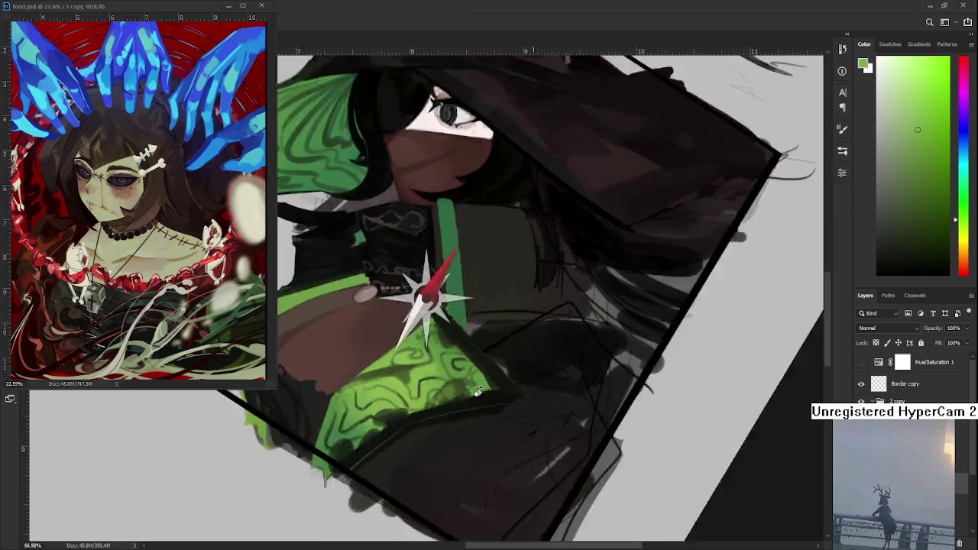
pyautogui.moveTo(537, 230)
pyautogui.mouseDown()
pyautogui.moveTo(370, 414)
pyautogui.moveTo(418, 312)
pyautogui.mouseUp()
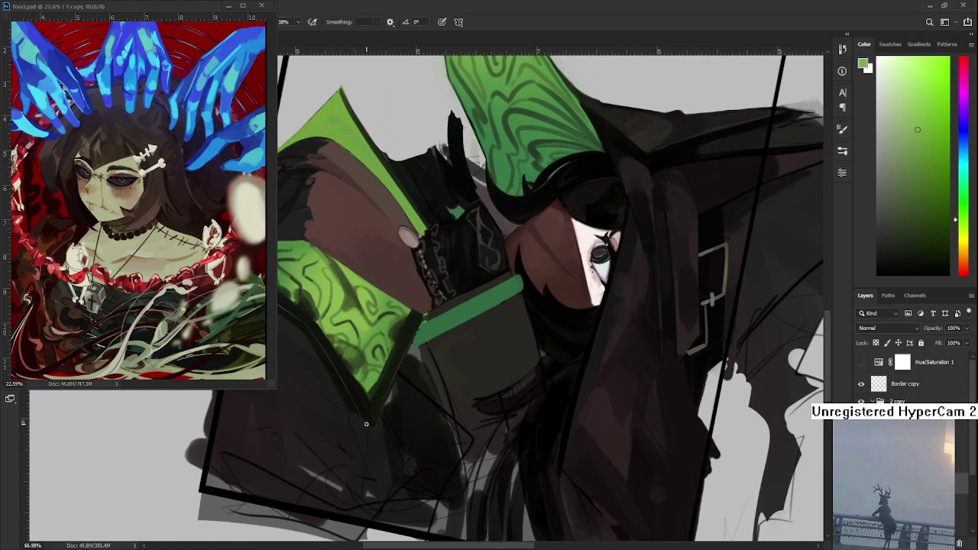
# Step: Turn the view back toward upright and sample near-black and panel green from the robe
pyautogui.moveTo(374, 454); pyautogui.dragTo(558, 357)
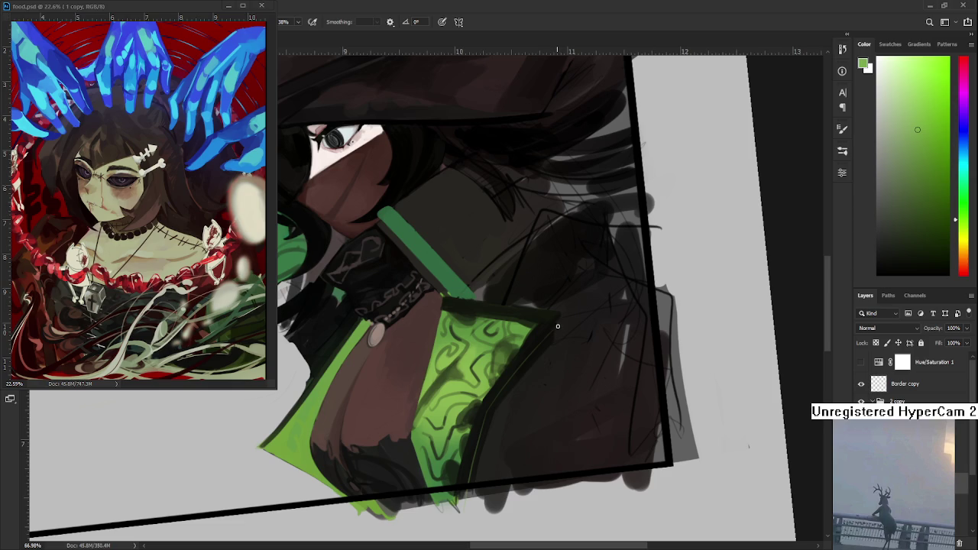
pyautogui.keyDown('alt'); pyautogui.click(562, 327); pyautogui.keyUp('alt')
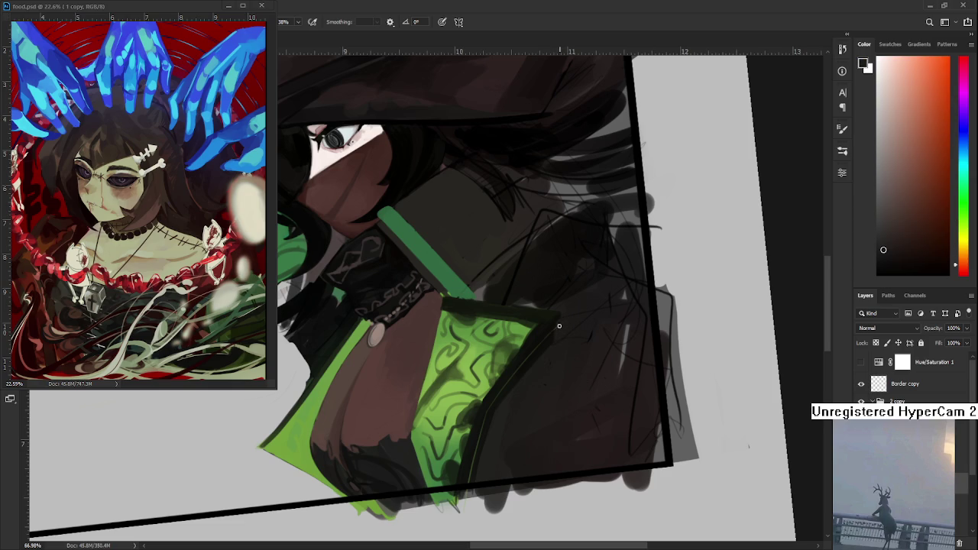
pyautogui.keyDown('alt'); pyautogui.click(562, 328); pyautogui.keyUp('alt')
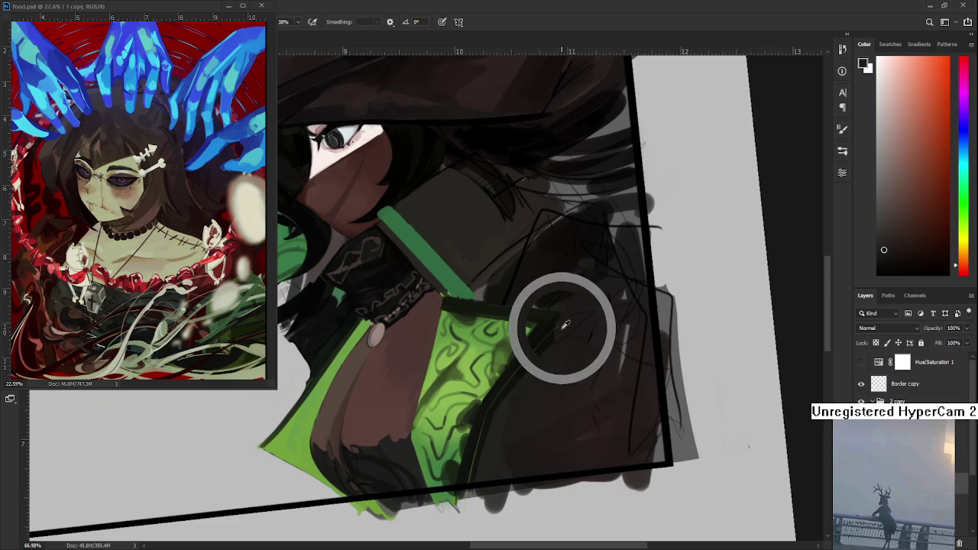
pyautogui.keyDown('alt'); pyautogui.click(563, 325); pyautogui.keyUp('alt')
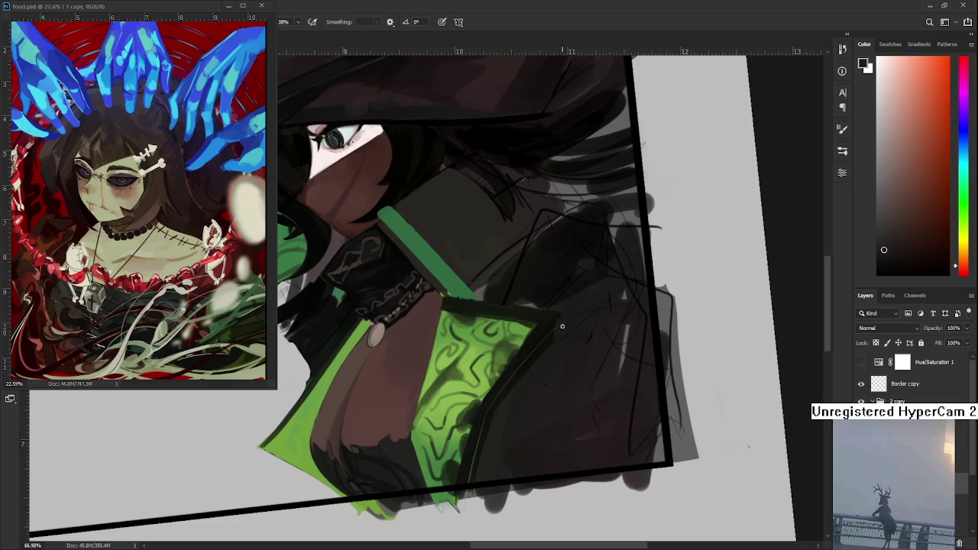
pyautogui.keyDown('alt'); pyautogui.click(568, 329); pyautogui.keyUp('alt')
pyautogui.keyDown('alt'); pyautogui.click(466, 386); pyautogui.keyUp('alt')
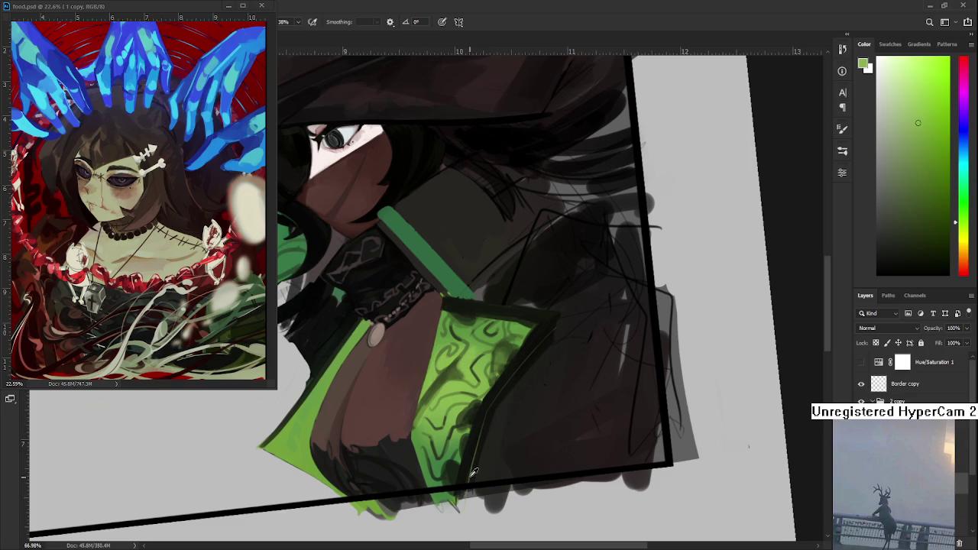
# Step: Paint near-black outline strokes along the lower edge of the green panel
pyautogui.keyDown('alt'); pyautogui.click(476, 456); pyautogui.keyUp('alt')
pyautogui.keyDown('alt'); pyautogui.click(478, 453); pyautogui.keyUp('alt')
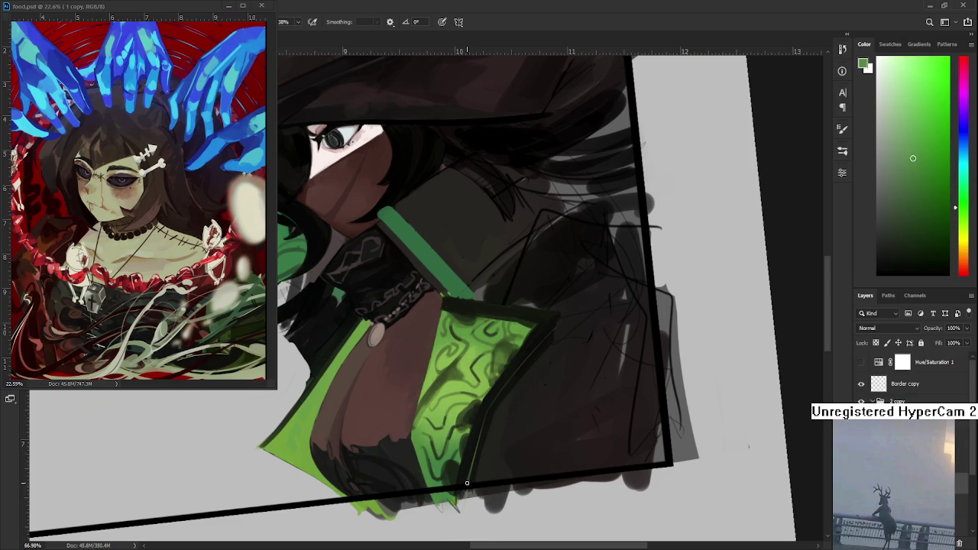
pyautogui.keyDown('alt'); pyautogui.click(473, 465); pyautogui.keyUp('alt')
pyautogui.keyDown('alt'); pyautogui.click(471, 456); pyautogui.keyUp('alt')
pyautogui.keyDown('alt'); pyautogui.click(471, 478); pyautogui.keyUp('alt')
pyautogui.keyDown('alt'); pyautogui.click(480, 453); pyautogui.keyUp('alt')
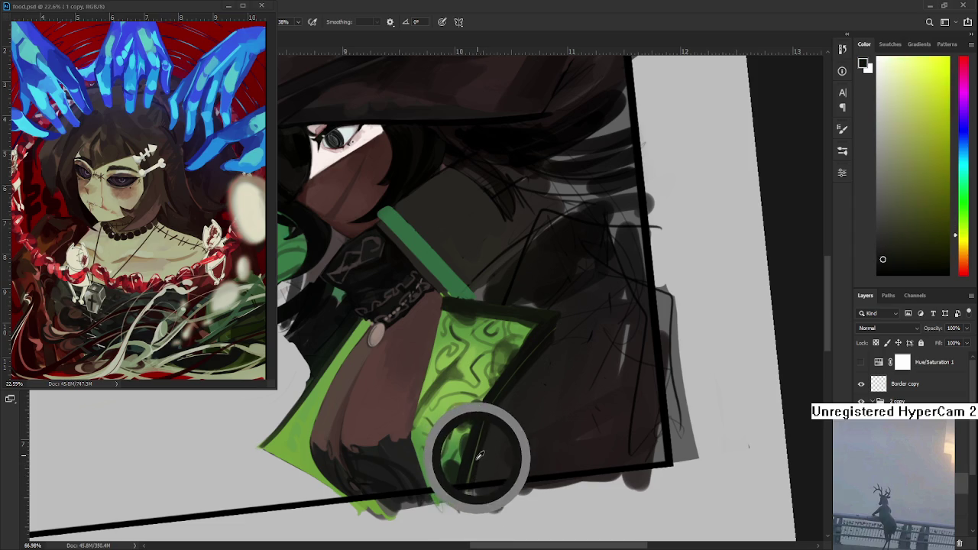
pyautogui.keyDown('alt'); pyautogui.click(482, 405); pyautogui.keyUp('alt')
pyautogui.keyDown('alt'); pyautogui.click(483, 416); pyautogui.keyUp('alt')
pyautogui.keyDown('alt'); pyautogui.click(482, 413); pyautogui.keyUp('alt')
# Step: Spread dark shadow across the right side of the green panel, then re-tilt the view
pyautogui.keyDown('alt'); pyautogui.click(493, 405); pyautogui.keyUp('alt')
pyautogui.keyDown('alt'); pyautogui.click(487, 403); pyautogui.keyUp('alt')
pyautogui.keyDown('alt'); pyautogui.click(497, 375); pyautogui.keyUp('alt')
pyautogui.keyDown('alt'); pyautogui.click(484, 406); pyautogui.keyUp('alt')
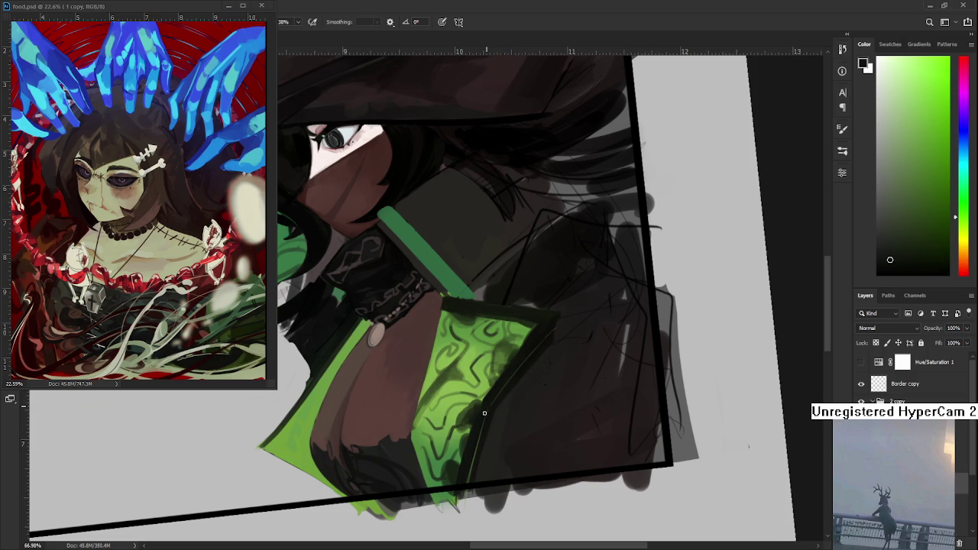
pyautogui.keyDown('alt'); pyautogui.click(490, 405); pyautogui.keyUp('alt')
pyautogui.keyDown('alt'); pyautogui.click(504, 391); pyautogui.keyUp('alt')
pyautogui.keyDown('alt'); pyautogui.click(497, 393); pyautogui.keyUp('alt')
pyautogui.keyDown('alt'); pyautogui.click(491, 419); pyautogui.keyUp('alt')
pyautogui.press('r')
pyautogui.moveTo(561, 358); pyautogui.dragTo(539, 391)
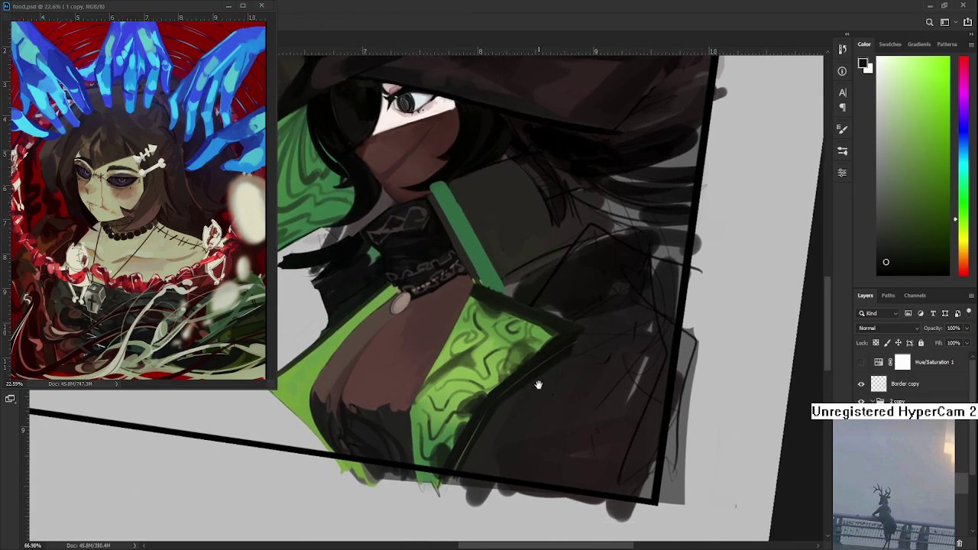
# Step: Rotate and zoom into the panel, sampling a lighter dark and a brighter panel green
pyautogui.moveTo(549, 388)
pyautogui.mouseDown()
pyautogui.moveTo(529, 372)
pyautogui.moveTo(421, 423)
pyautogui.mouseUp()
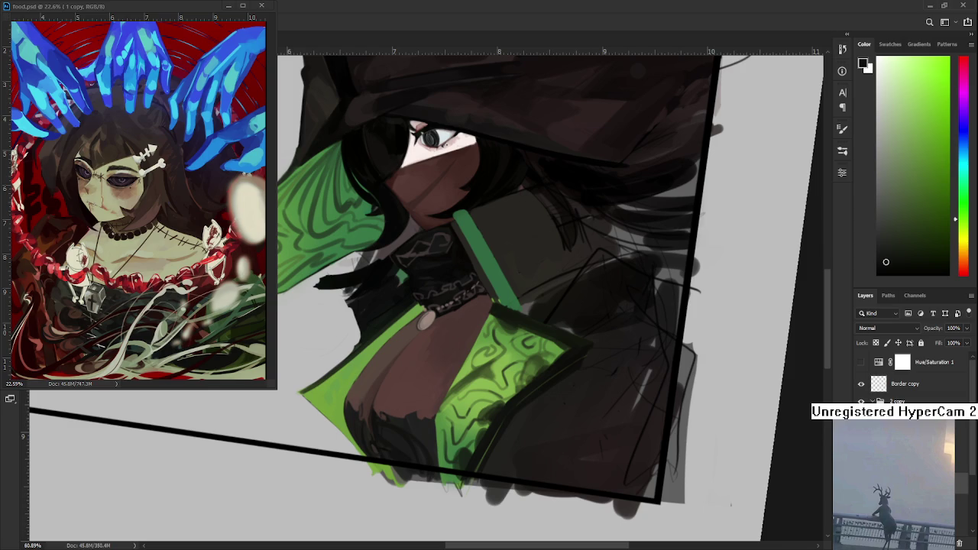
pyautogui.scroll(-3, 457, 419)
pyautogui.scroll(2, 496, 400)
pyautogui.scroll(2, 496, 400)
pyautogui.scroll(2, 482, 428)
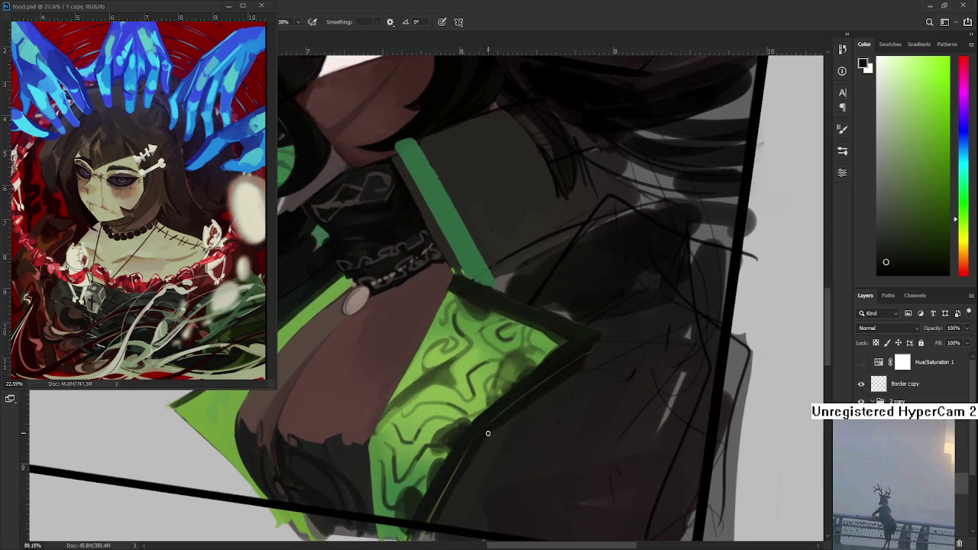
pyautogui.keyDown('alt'); pyautogui.click(462, 461); pyautogui.keyUp('alt')
pyautogui.keyDown('alt'); pyautogui.click(400, 489); pyautogui.keyUp('alt')
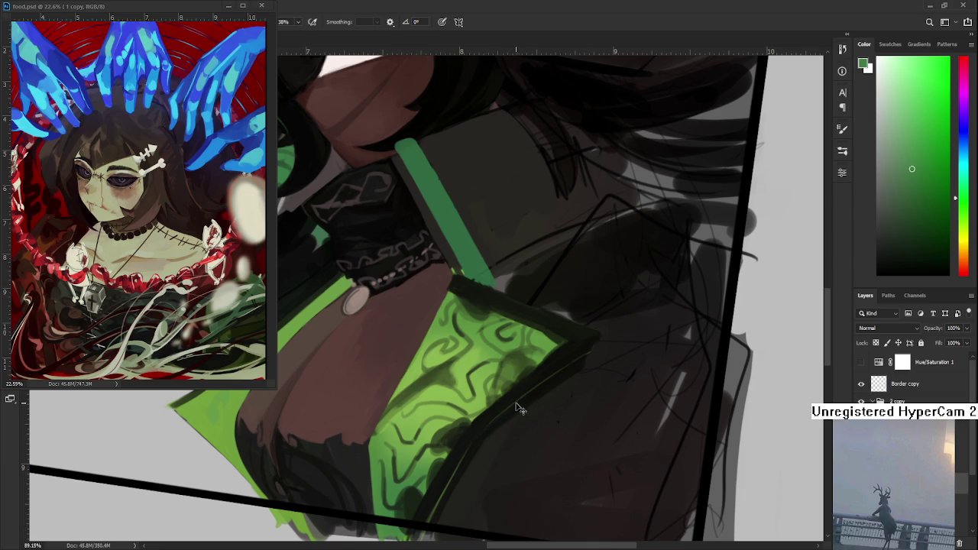
# Step: Brush a thicker near-black edge along the panel's lower-right side, then zoom out
pyautogui.keyDown('alt'); pyautogui.click(497, 420); pyautogui.keyUp('alt')
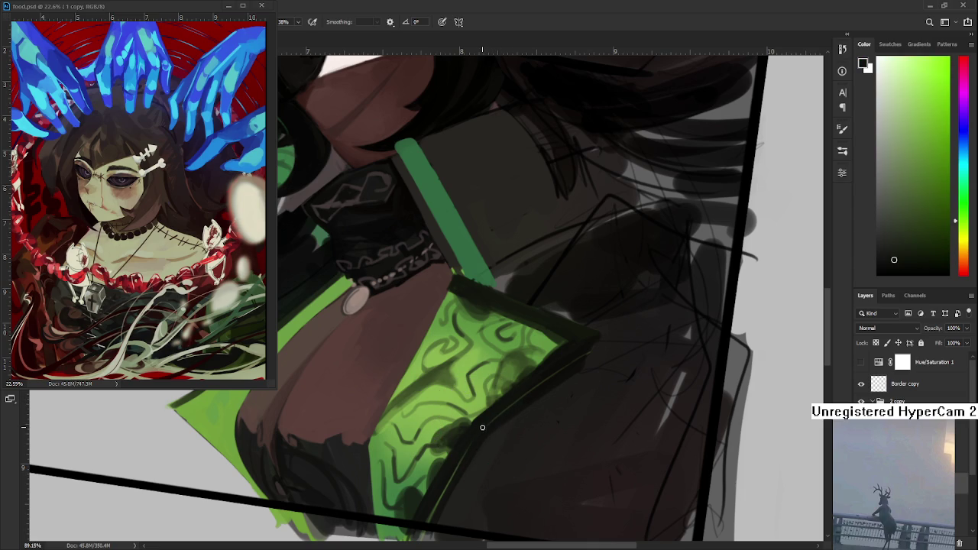
pyautogui.keyDown('alt'); pyautogui.click(471, 442); pyautogui.keyUp('alt')
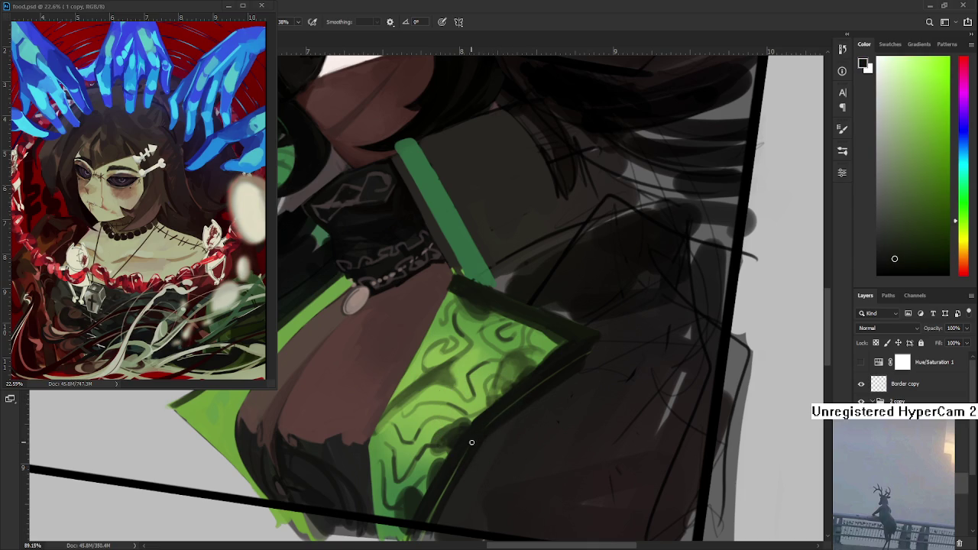
pyautogui.keyDown('alt'); pyautogui.click(510, 403); pyautogui.keyUp('alt')
pyautogui.moveTo(532, 391); pyautogui.dragTo(512, 423)
pyautogui.scroll(-2, 520, 316)
pyautogui.scroll(-3, 519, 305)
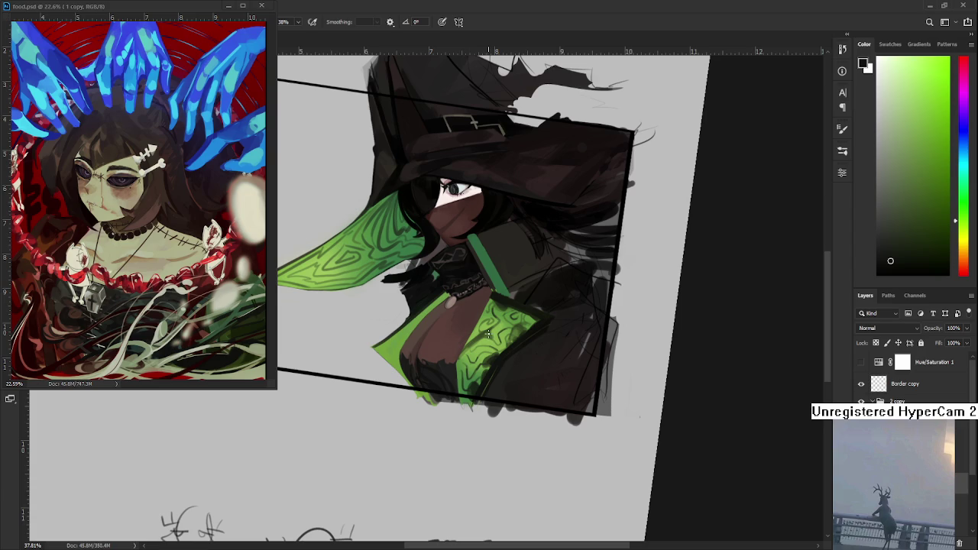
# Step: Zoom in, centre the figure, and sample a mid green from the robe as foreground colour
pyautogui.keyDown('alt'); pyautogui.scroll(3, 488, 333); pyautogui.keyUp('alt')
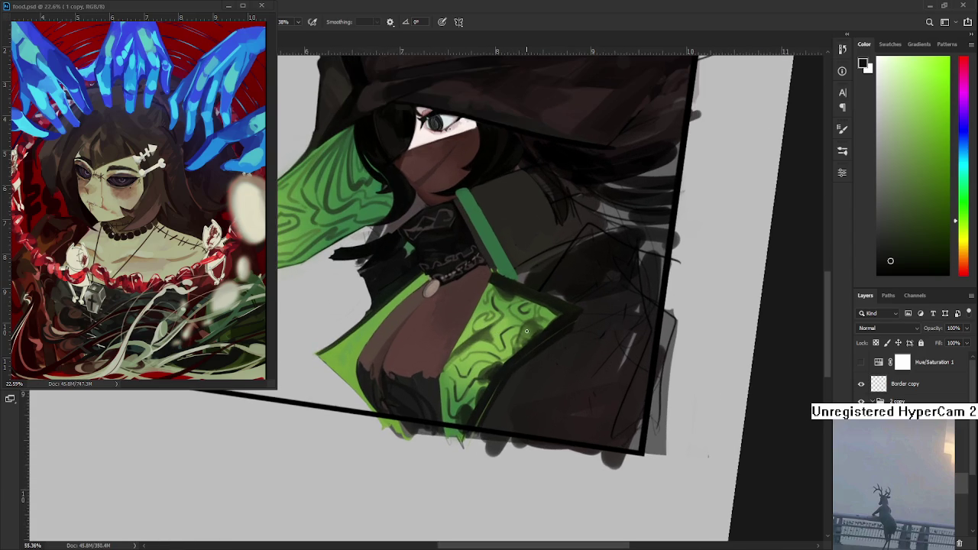
pyautogui.moveTo(527, 331)
pyautogui.mouseDown()
pyautogui.moveTo(496, 386)
pyautogui.moveTo(428, 458)
pyautogui.mouseUp()
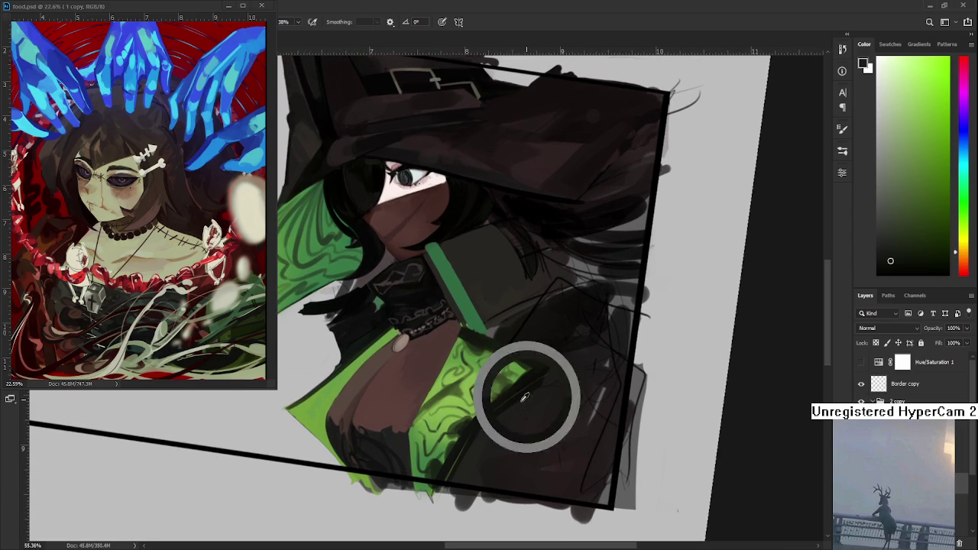
pyautogui.moveTo(428, 459); pyautogui.dragTo(428, 459)
pyautogui.click(426, 453)
pyautogui.click(426, 453)
pyautogui.moveTo(425, 453); pyautogui.dragTo(419, 455)
pyautogui.click(420, 448)
pyautogui.click(420, 458)
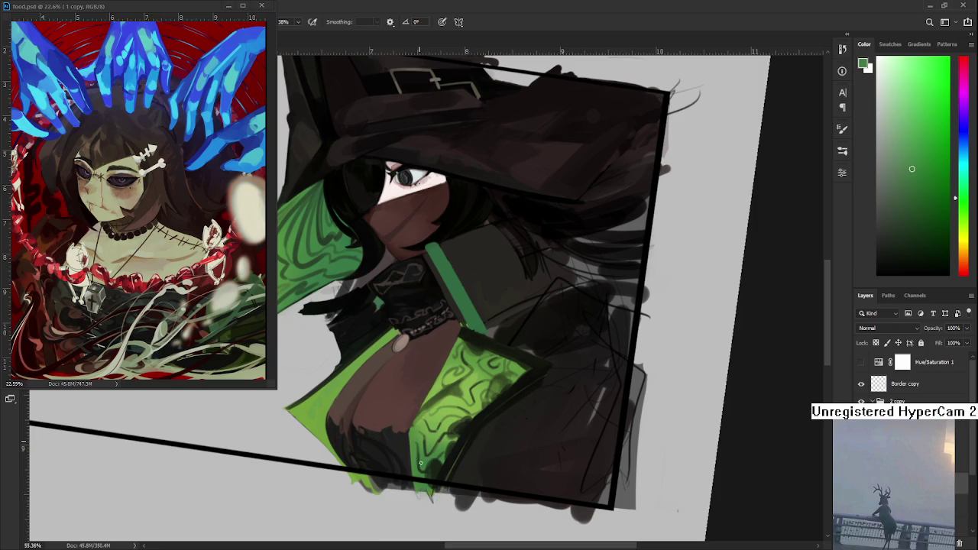
pyautogui.click(421, 451)
pyautogui.click(426, 451)
pyautogui.moveTo(426, 451); pyautogui.dragTo(419, 451)
pyautogui.click(418, 456)
pyautogui.moveTo(421, 443); pyautogui.dragTo(424, 440)
# Step: Sample and refine a green from the witch's sleeve
pyautogui.keyDown('alt'); pyautogui.click(422, 426); pyautogui.keyUp('alt')
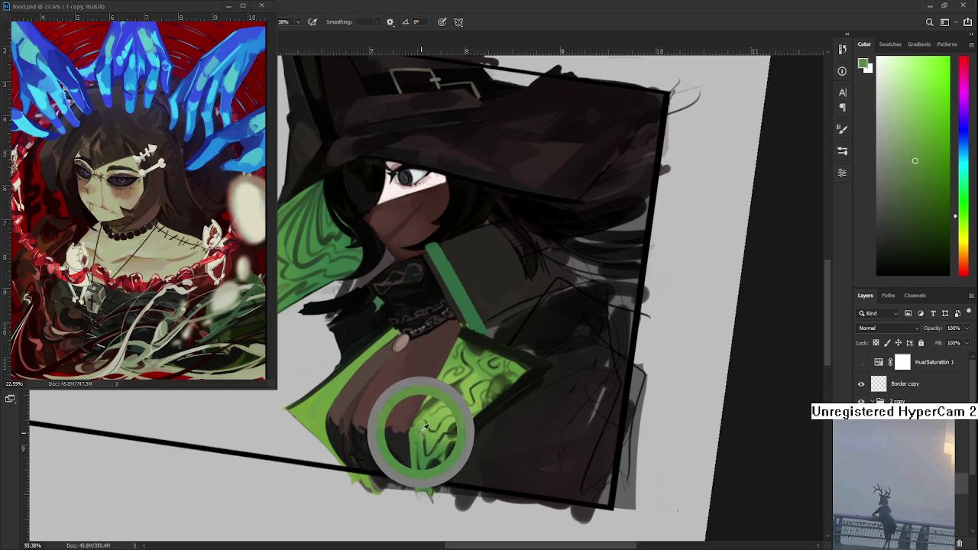
pyautogui.moveTo(425, 424); pyautogui.dragTo(429, 426)
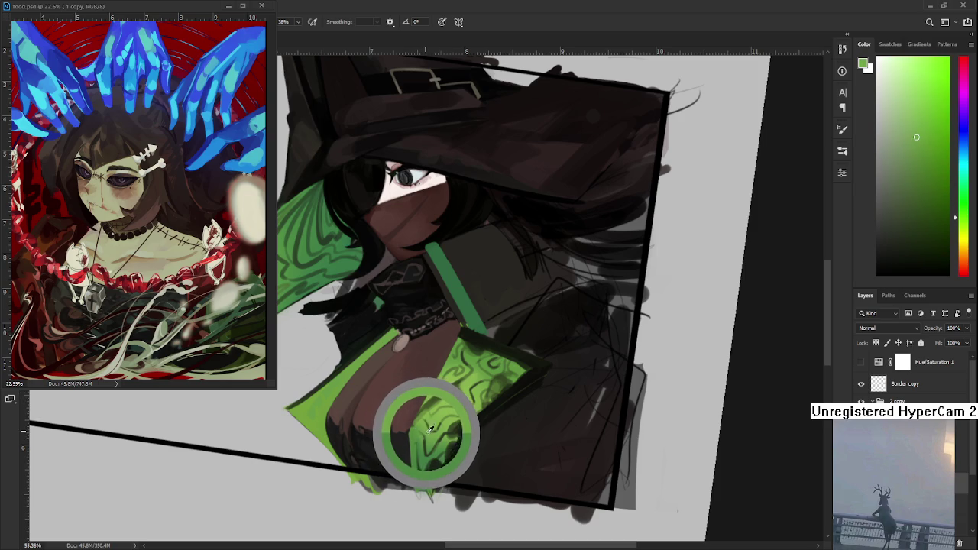
pyautogui.keyDown('alt'); pyautogui.click(427, 426); pyautogui.keyUp('alt')
pyautogui.keyDown('alt'); pyautogui.click(425, 423); pyautogui.keyUp('alt')
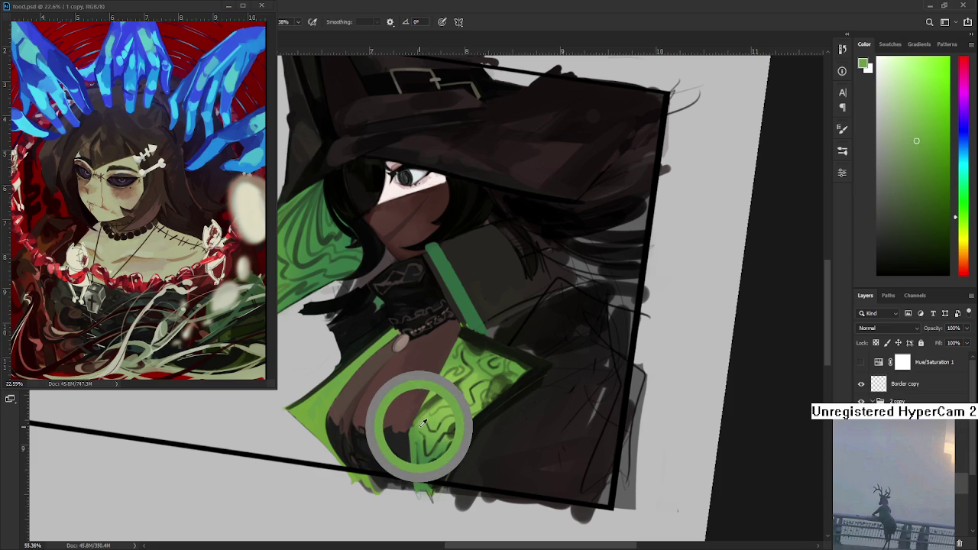
pyautogui.keyDown('alt'); pyautogui.click(425, 423); pyautogui.keyUp('alt')
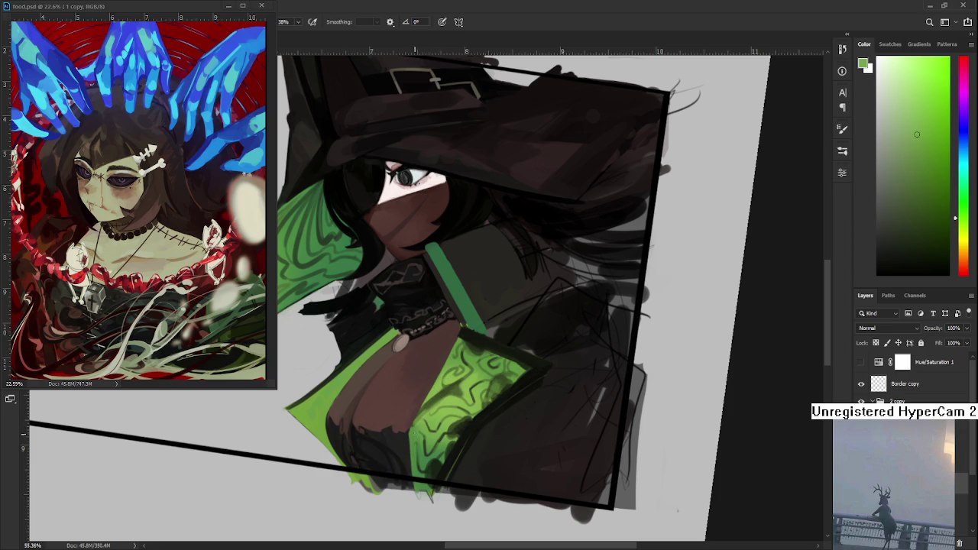
pyautogui.keyDown('alt'); pyautogui.click(428, 425); pyautogui.keyUp('alt')
pyautogui.keyDown('alt'); pyautogui.click(440, 421); pyautogui.keyUp('alt')
pyautogui.moveTo(443, 412); pyautogui.dragTo(446, 400)
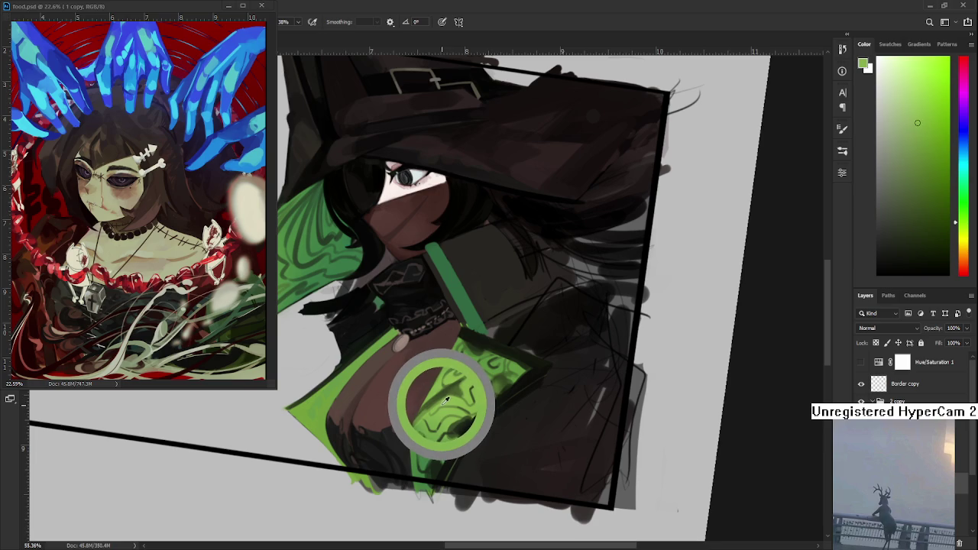
pyautogui.moveTo(446, 400); pyautogui.dragTo(430, 397)
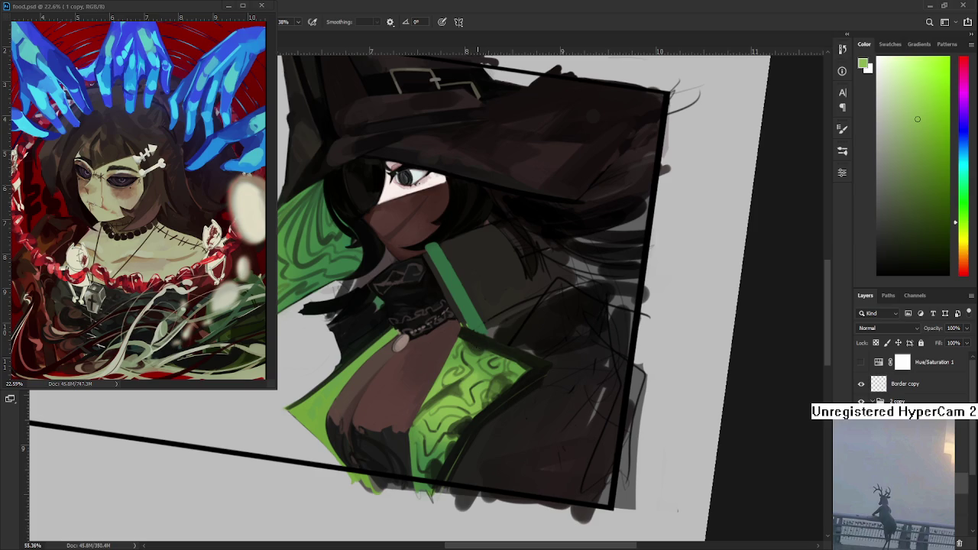
# Step: Pick a darker green from the cloth and paint chain-like strokes on the choker
pyautogui.moveTo(469, 341); pyautogui.dragTo(477, 346)
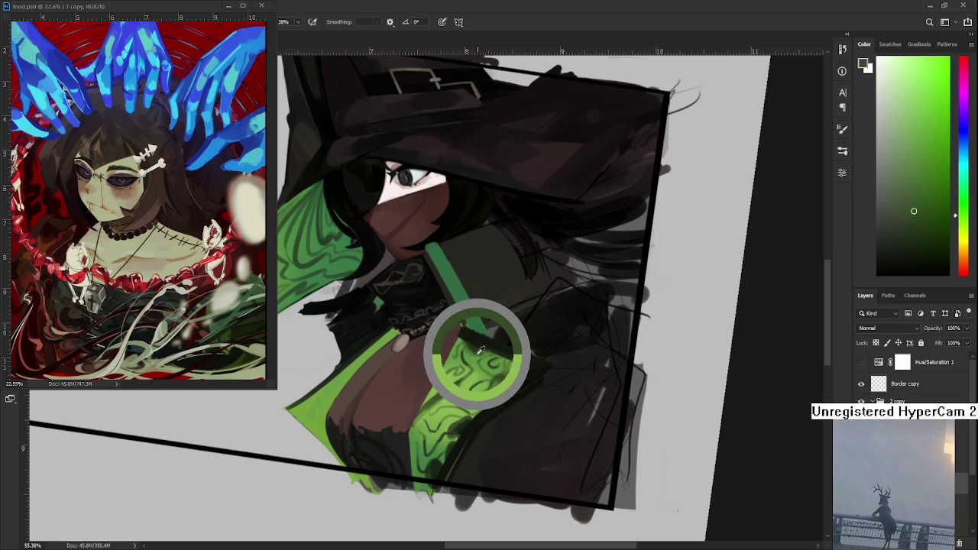
pyautogui.moveTo(477, 346); pyautogui.dragTo(475, 352)
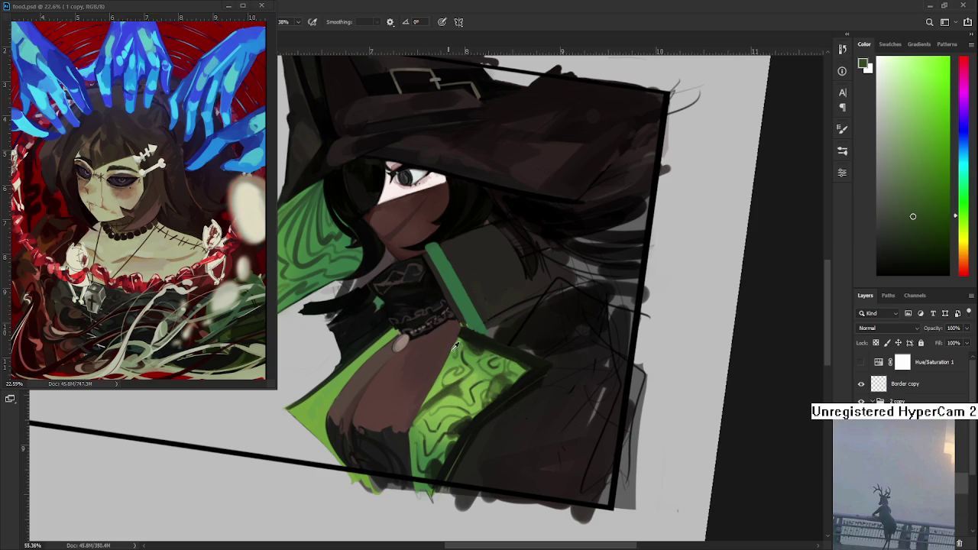
pyautogui.moveTo(457, 345); pyautogui.dragTo(478, 348)
pyautogui.moveTo(395, 323); pyautogui.dragTo(388, 326)
# Step: Zoom out, lower the painting in view, and sample greens from the sleeve and canvas
pyautogui.scroll(-1, 390, 341)
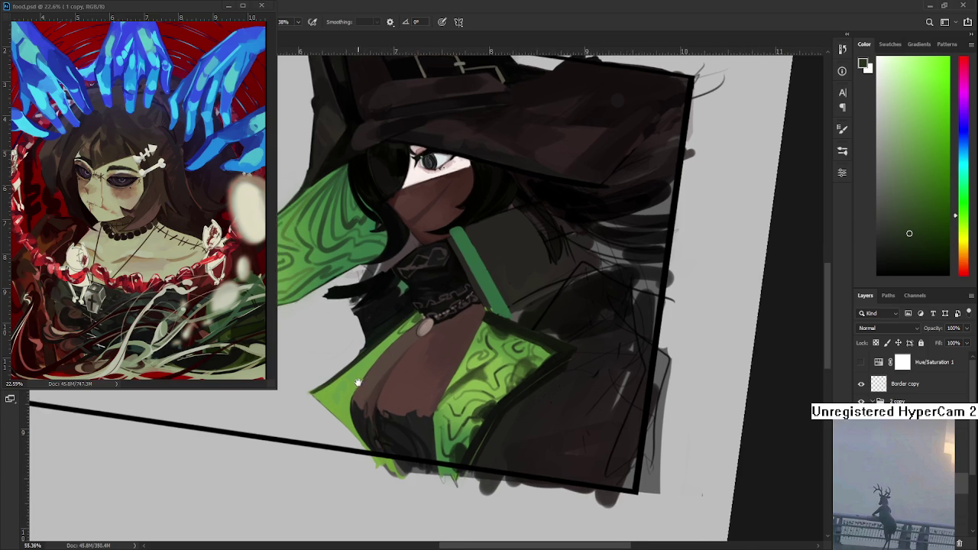
pyautogui.scroll(-1, 374, 355)
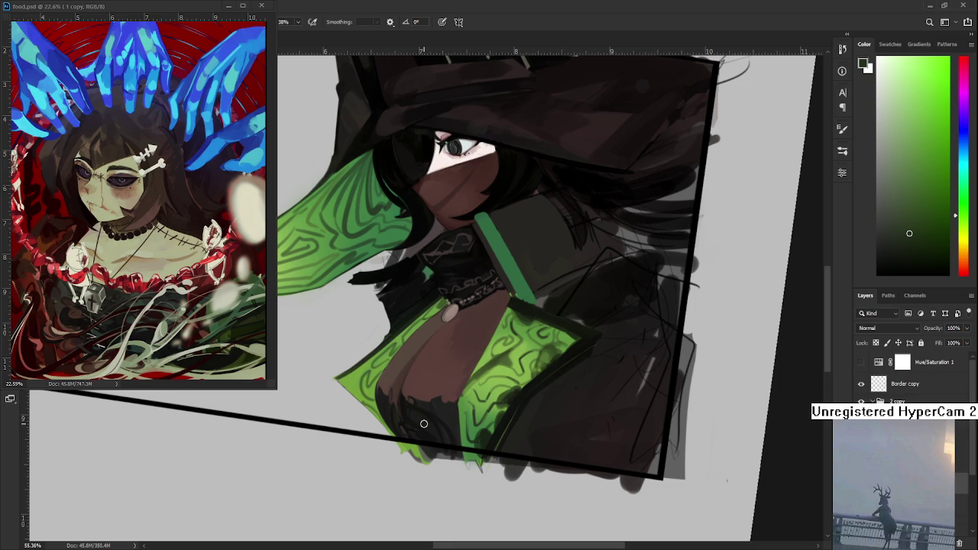
pyautogui.moveTo(420, 341); pyautogui.dragTo(414, 386)
pyautogui.moveTo(365, 418); pyautogui.dragTo(330, 424)
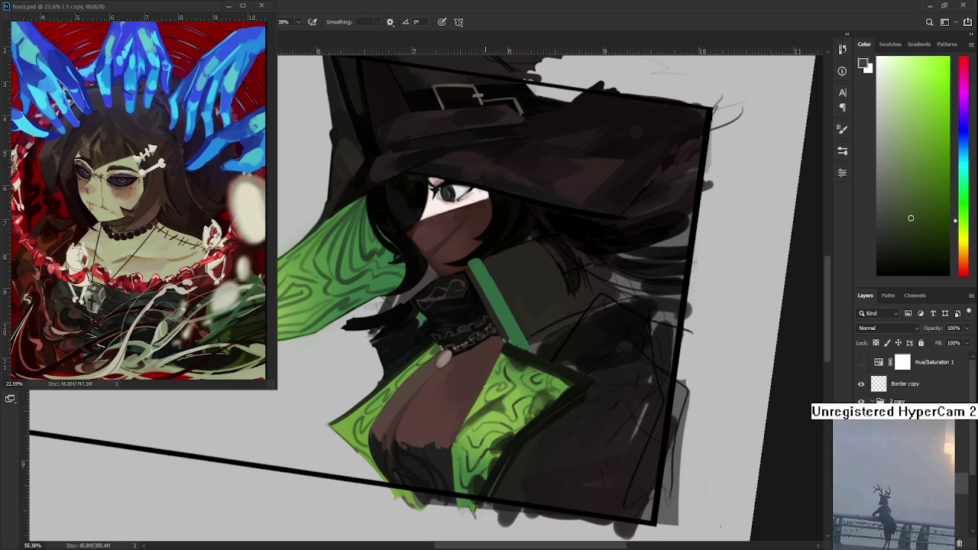
pyautogui.keyDown('alt'); pyautogui.click(495, 404); pyautogui.keyUp('alt')
# Step: Paint a dark yellow-green edge along the jacket's lower-left
pyautogui.keyDown('alt'); pyautogui.click(475, 476); pyautogui.keyUp('alt')
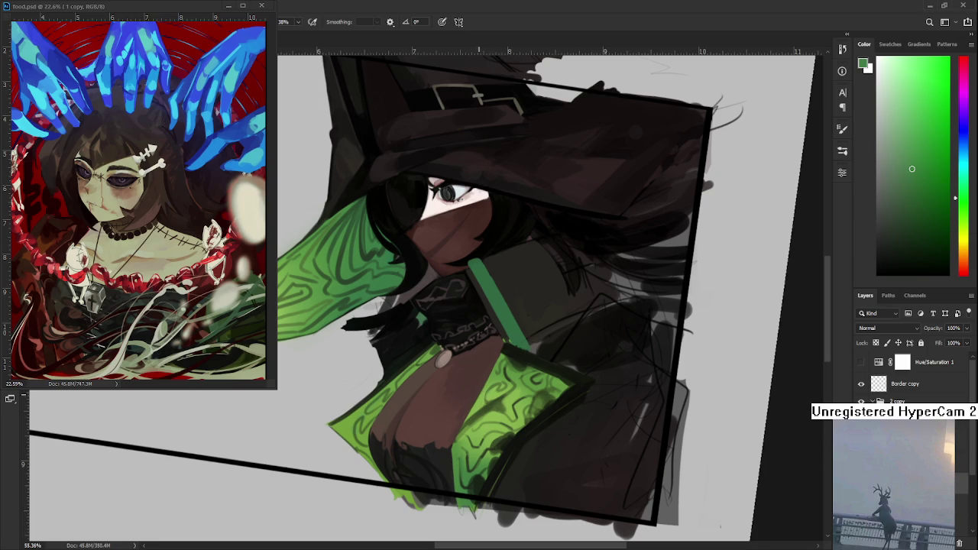
pyautogui.keyDown('alt'); pyautogui.click(470, 405); pyautogui.keyUp('alt')
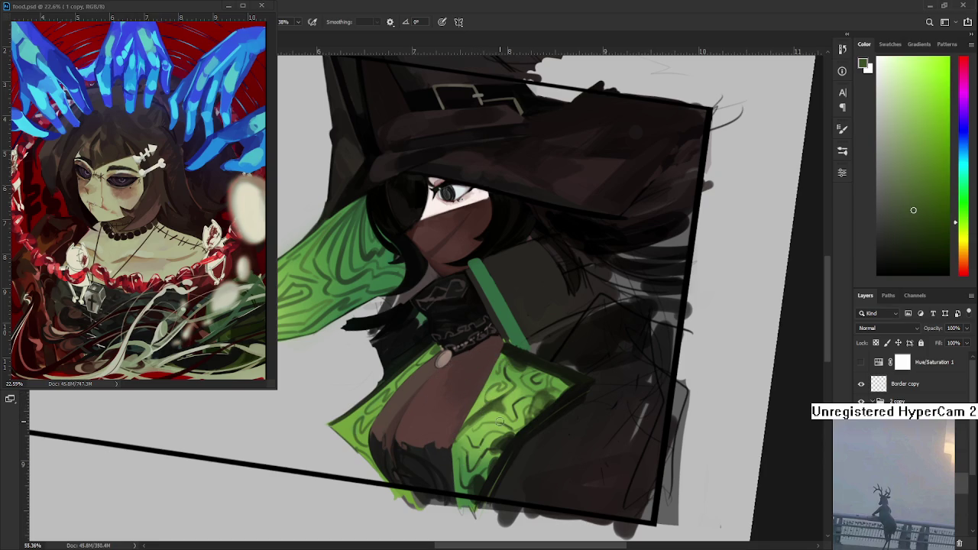
pyautogui.keyDown('alt'); pyautogui.click(505, 443); pyautogui.keyUp('alt')
pyautogui.moveTo(343, 421); pyautogui.dragTo(333, 426)
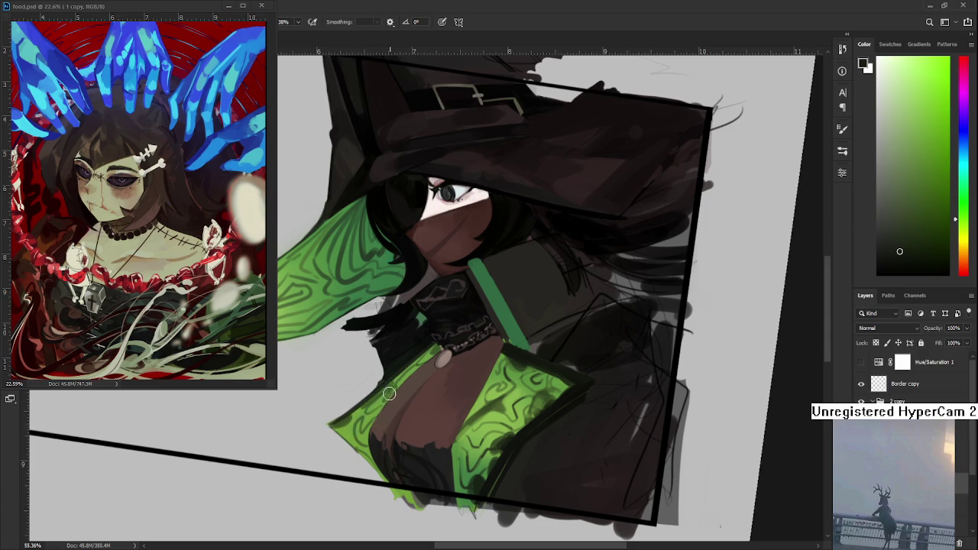
# Step: Sample several lapel green shades and bring the lower lapel into view
pyautogui.keyDown('alt'); pyautogui.click(396, 384); pyautogui.keyUp('alt')
pyautogui.keyDown('alt'); pyautogui.click(396, 384); pyautogui.keyUp('alt')
pyautogui.keyDown('alt'); pyautogui.click(396, 385); pyautogui.keyUp('alt')
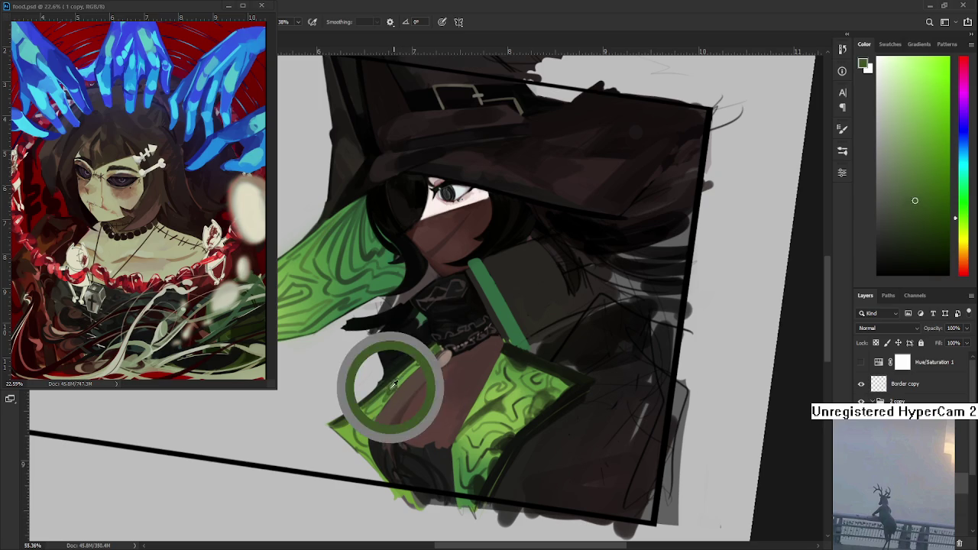
pyautogui.keyDown('alt'); pyautogui.click(406, 370); pyautogui.keyUp('alt')
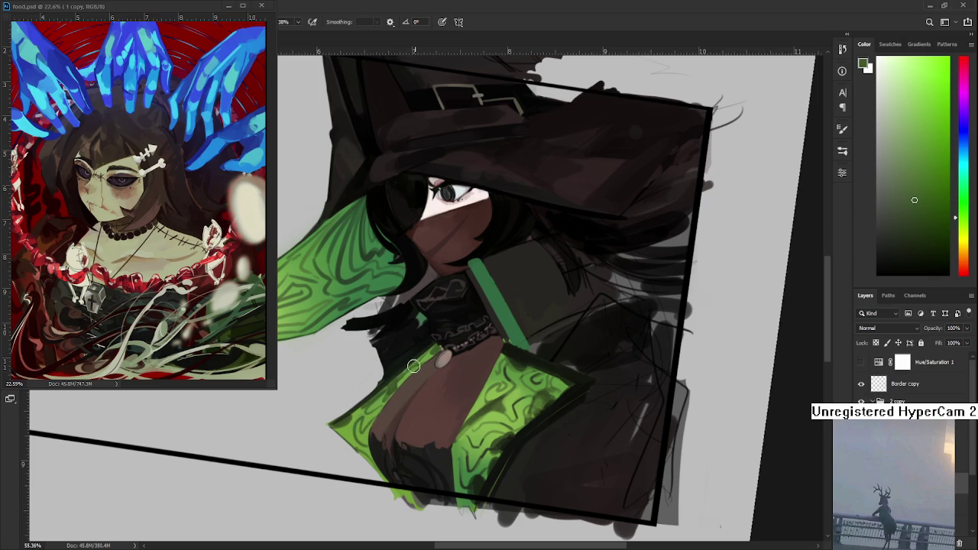
pyautogui.moveTo(423, 357); pyautogui.dragTo(433, 321)
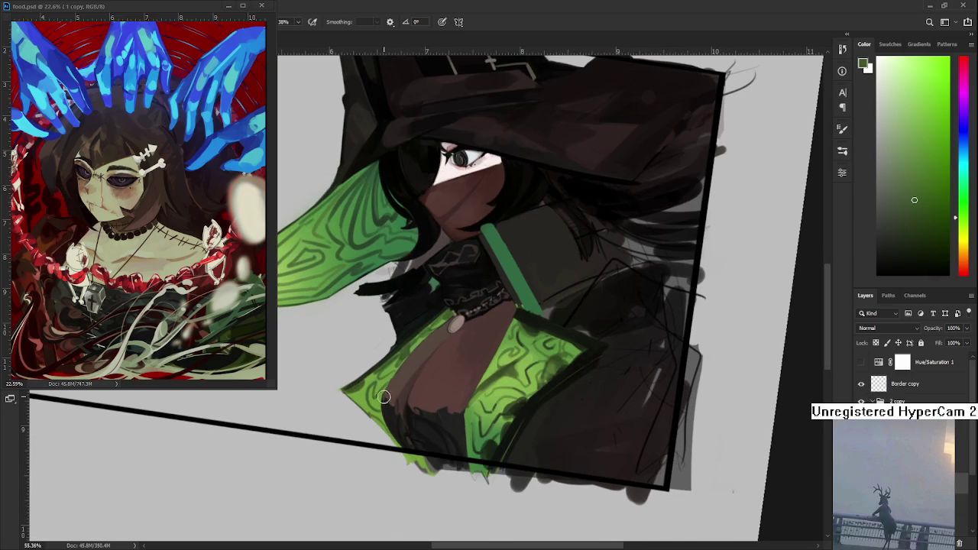
# Step: Sample a range of lighter and darker greens from the sleeve near the lapel tip
pyautogui.keyDown('alt'); pyautogui.click(356, 388); pyautogui.keyUp('alt')
pyautogui.keyDown('alt'); pyautogui.click(359, 387); pyautogui.keyUp('alt')
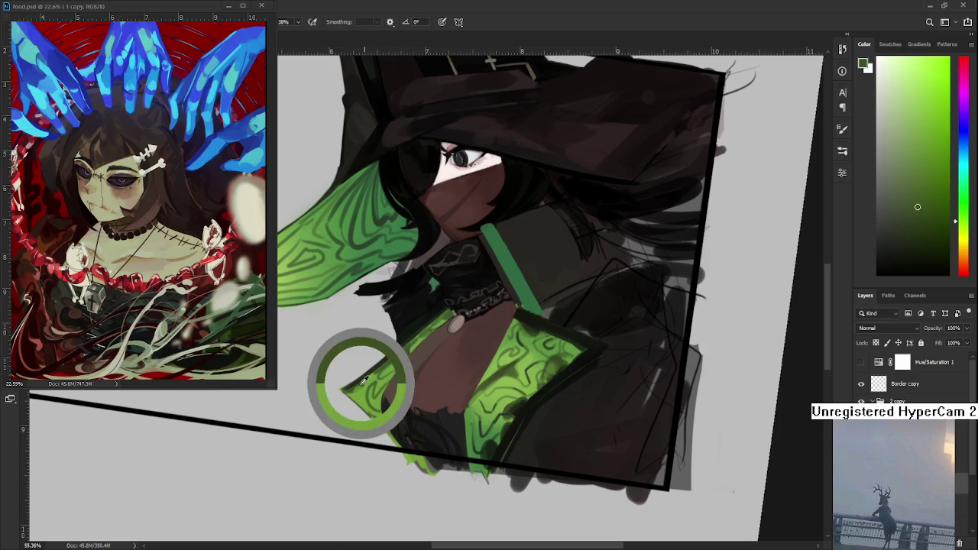
pyautogui.keyDown('alt'); pyautogui.click(362, 387); pyautogui.keyUp('alt')
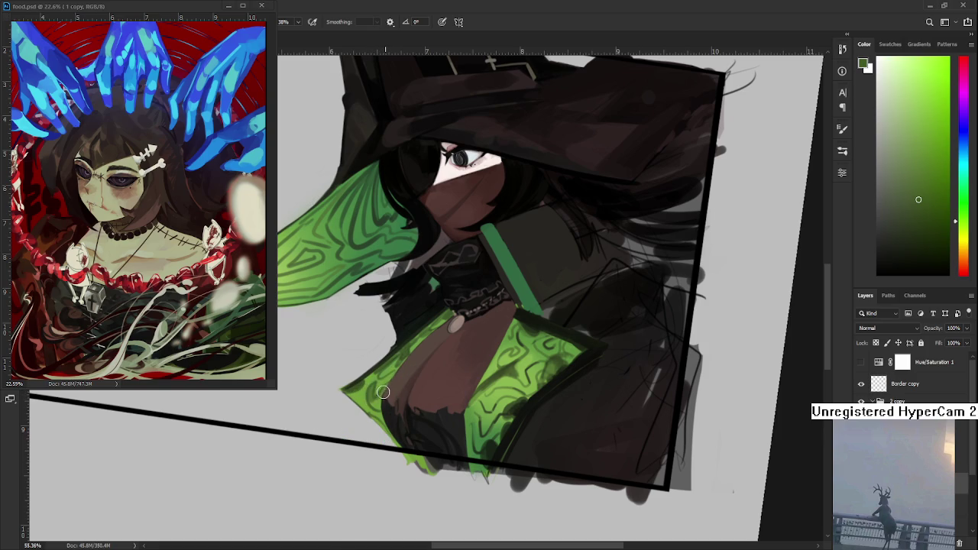
pyautogui.keyDown('alt'); pyautogui.click(360, 398); pyautogui.keyUp('alt')
pyautogui.keyDown('alt'); pyautogui.click(360, 399); pyautogui.keyUp('alt')
pyautogui.keyDown('alt'); pyautogui.click(361, 394); pyautogui.keyUp('alt')
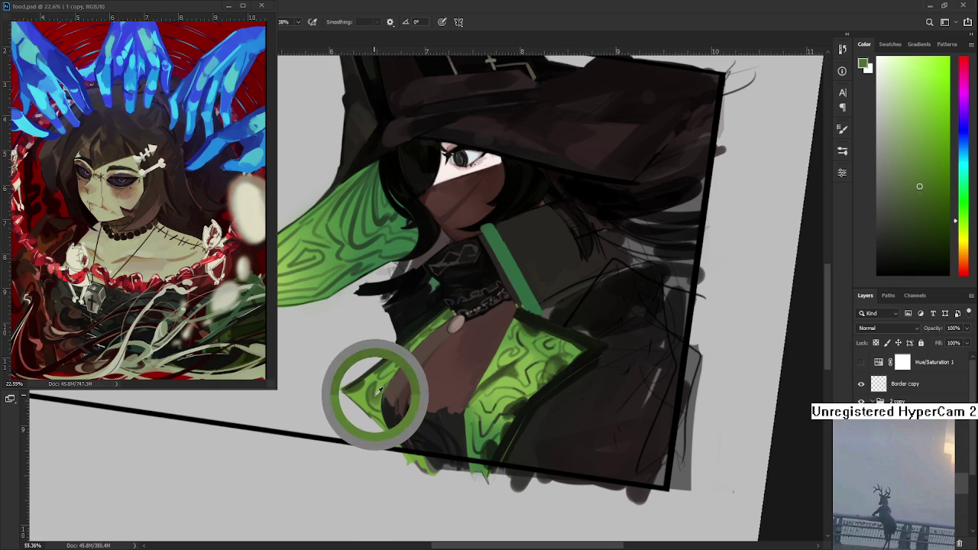
pyautogui.keyDown('alt'); pyautogui.click(372, 406); pyautogui.keyUp('alt')
pyautogui.keyDown('alt'); pyautogui.click(380, 398); pyautogui.keyUp('alt')
pyautogui.keyDown('alt'); pyautogui.click(375, 396); pyautogui.keyUp('alt')
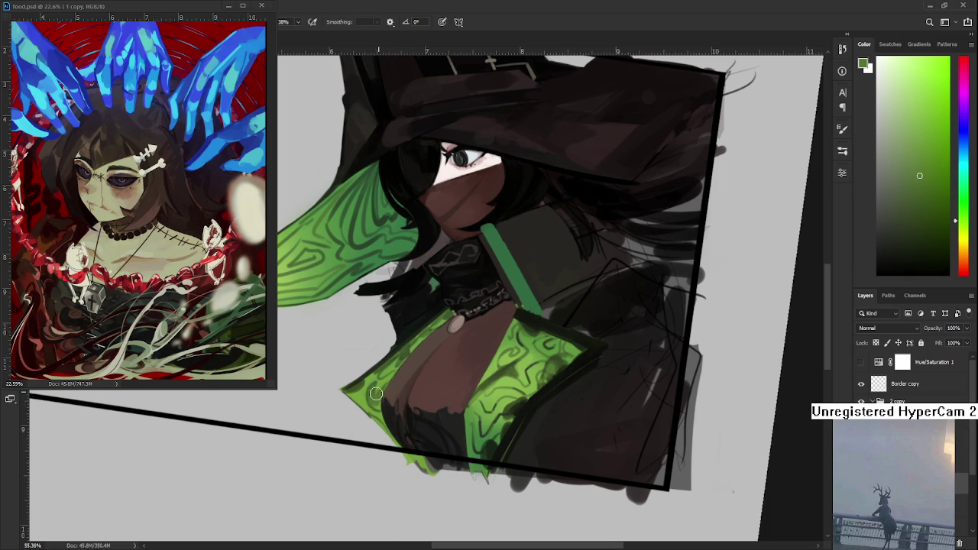
# Step: Paint a darker green stroke along the lapel's lower-left edge
pyautogui.keyDown('alt'); pyautogui.click(379, 394); pyautogui.keyUp('alt')
pyautogui.keyDown('alt'); pyautogui.click(379, 391); pyautogui.keyUp('alt')
pyautogui.keyDown('alt'); pyautogui.click(379, 386); pyautogui.keyUp('alt')
pyautogui.keyDown('alt'); pyautogui.click(360, 382); pyautogui.keyUp('alt')
pyautogui.keyDown('alt'); pyautogui.click(353, 388); pyautogui.keyUp('alt')
pyautogui.keyDown('alt'); pyautogui.click(388, 382); pyautogui.keyUp('alt')
pyautogui.keyDown('alt'); pyautogui.click(374, 388); pyautogui.keyUp('alt')
pyautogui.keyDown('alt'); pyautogui.click(376, 385); pyautogui.keyUp('alt')
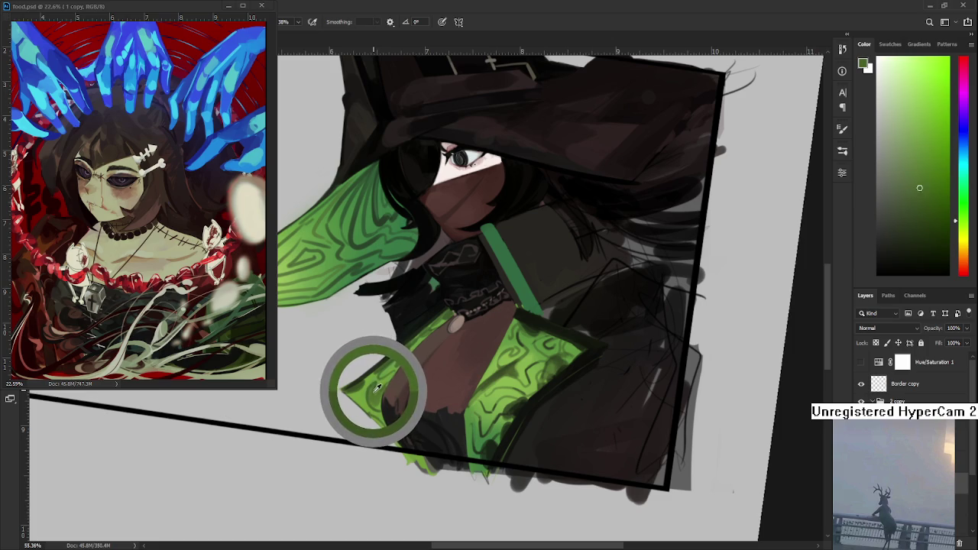
pyautogui.moveTo(377, 388); pyautogui.dragTo(375, 387)
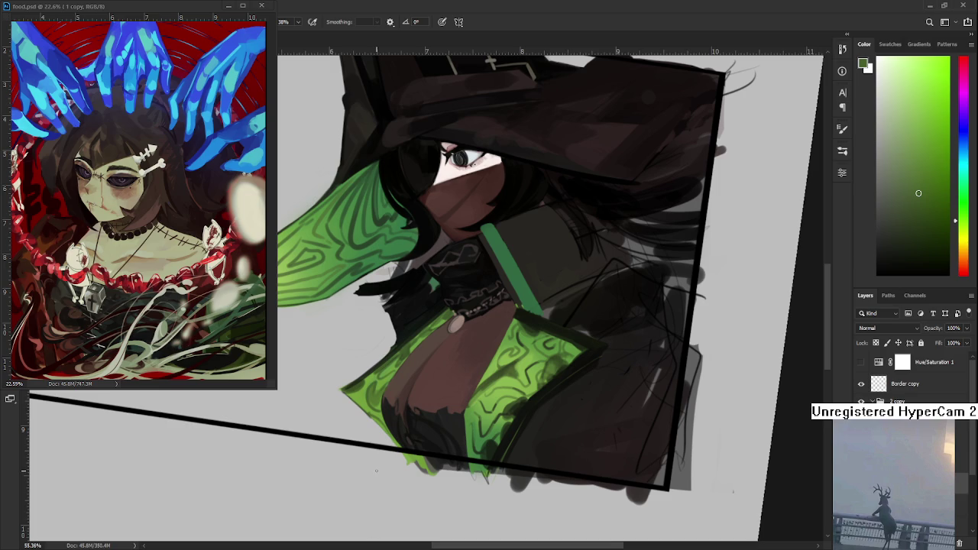
# Step: Darken the lapel edge with near-black and sleeve-edge greens, erasing stray paint
pyautogui.keyDown('alt'); pyautogui.click(517, 415); pyautogui.keyUp('alt')
pyautogui.keyDown('alt'); pyautogui.click(356, 396); pyautogui.keyUp('alt')
pyautogui.keyDown('alt'); pyautogui.click(353, 392); pyautogui.keyUp('alt')
pyautogui.keyDown('alt'); pyautogui.click(360, 395); pyautogui.keyUp('alt')
pyautogui.keyDown('alt'); pyautogui.click(357, 399); pyautogui.keyUp('alt')
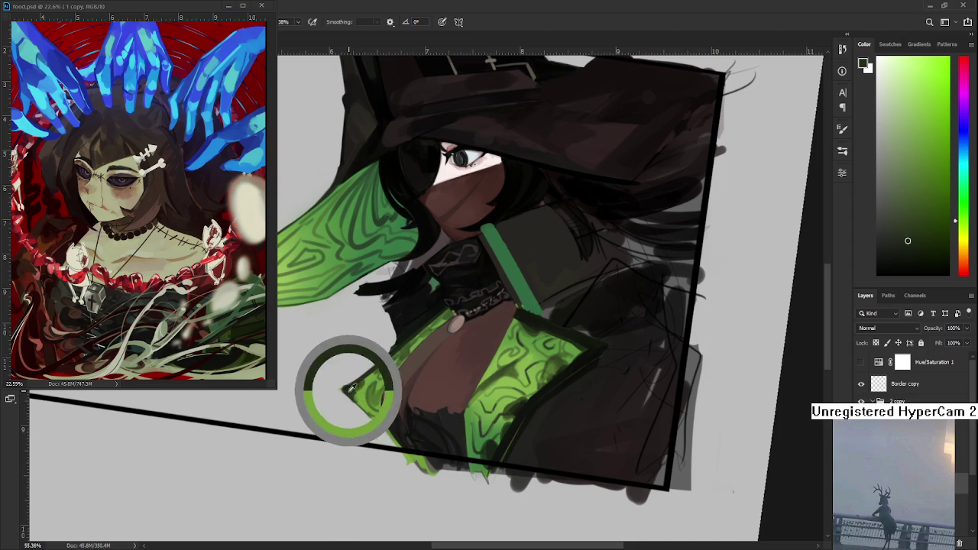
pyautogui.keyDown('alt'); pyautogui.click(359, 395); pyautogui.keyUp('alt')
pyautogui.keyDown('alt'); pyautogui.click(358, 398); pyautogui.keyUp('alt')
pyautogui.press('e')
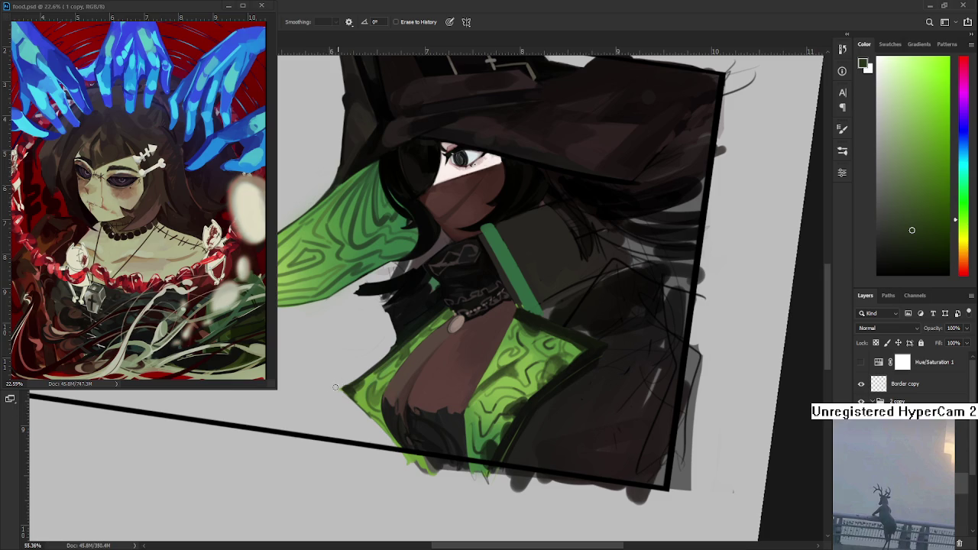
pyautogui.press('b')
# Step: Deepen the panel's outer left edge with darker greens and erase stray marks
pyautogui.keyDown('alt'); pyautogui.click(359, 388); pyautogui.keyUp('alt')
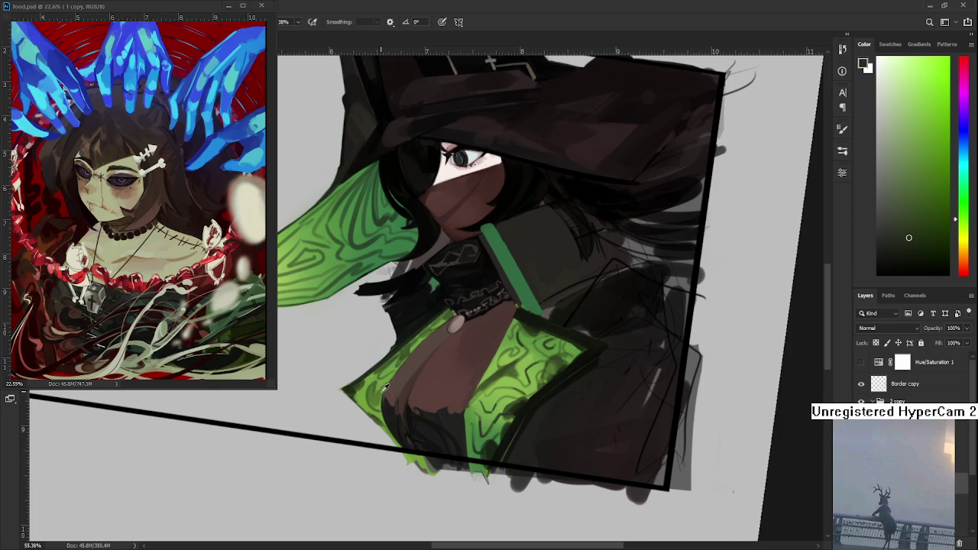
pyautogui.keyDown('alt'); pyautogui.click(377, 411); pyautogui.keyUp('alt')
pyautogui.keyDown('alt'); pyautogui.click(379, 417); pyautogui.keyUp('alt')
pyautogui.press('e')
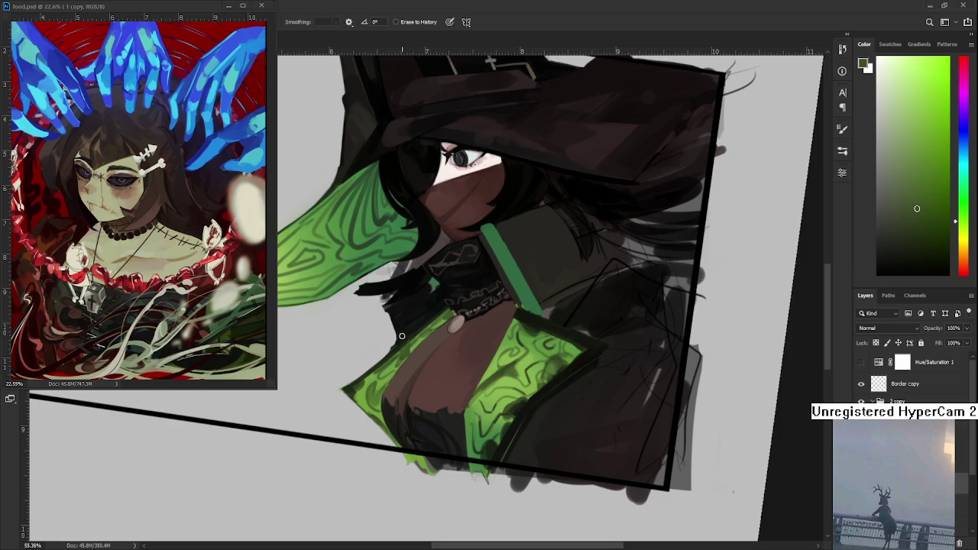
pyautogui.press('b')
pyautogui.keyDown('alt'); pyautogui.click(497, 365); pyautogui.keyUp('alt')
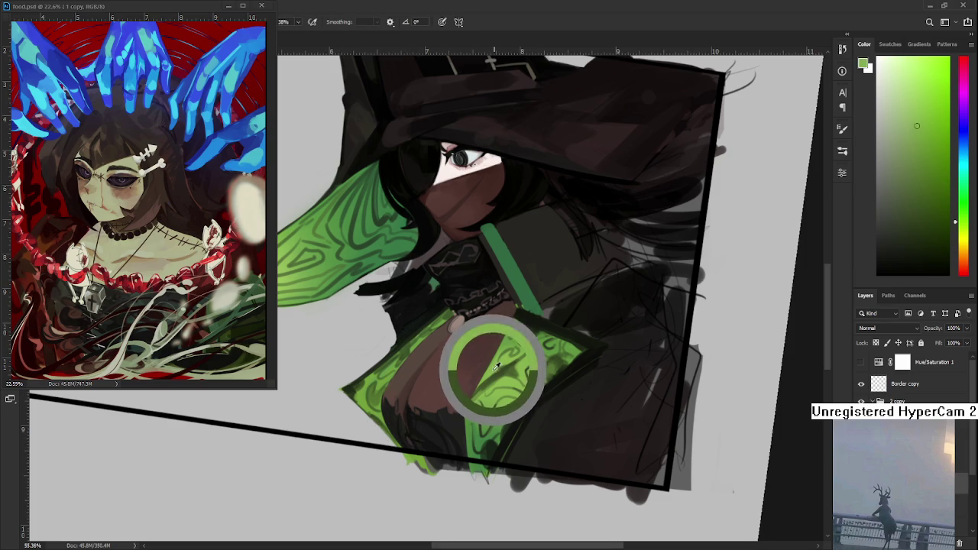
pyautogui.keyDown('alt'); pyautogui.click(425, 327); pyautogui.keyUp('alt')
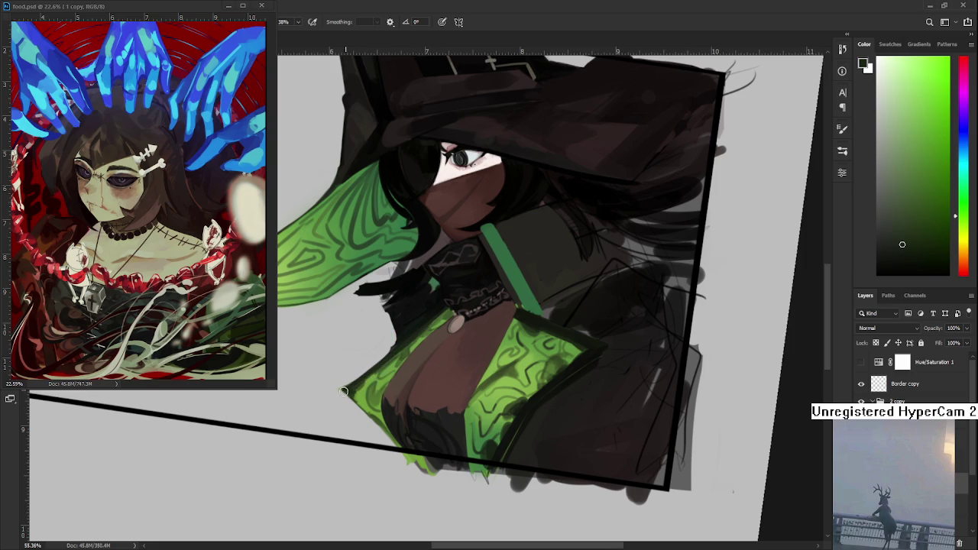
pyautogui.keyDown('alt'); pyautogui.click(413, 334); pyautogui.keyUp('alt')
pyautogui.press('e')
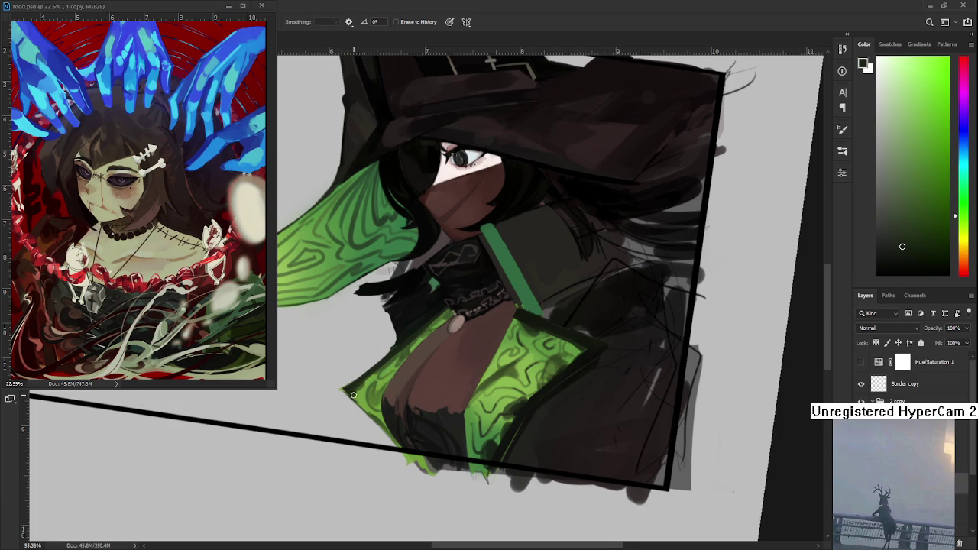
# Step: Straighten the tilted view and paint a darker green along the lapel's lower-left tip
pyautogui.scroll(-2, 565, 401)
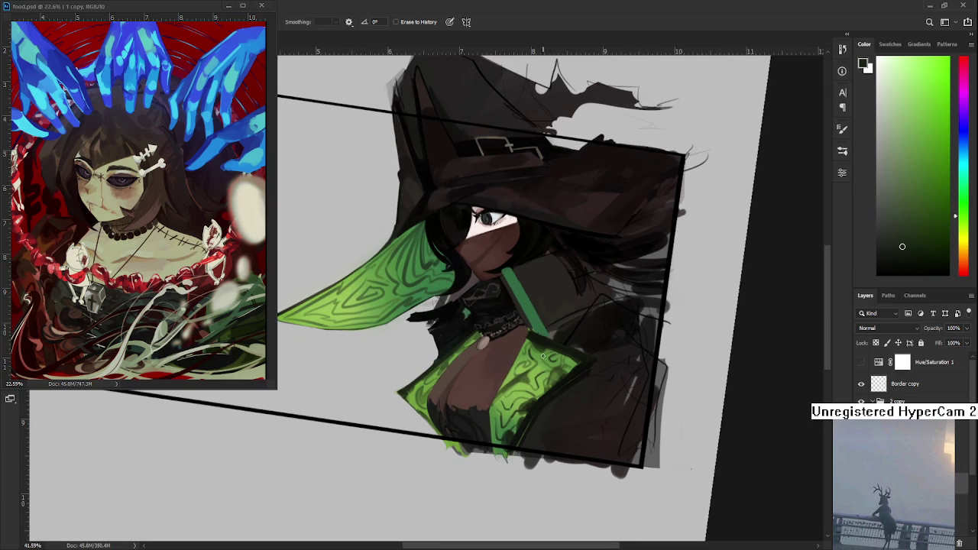
pyautogui.scroll(1, 507, 349)
pyautogui.scroll(2, 508, 349)
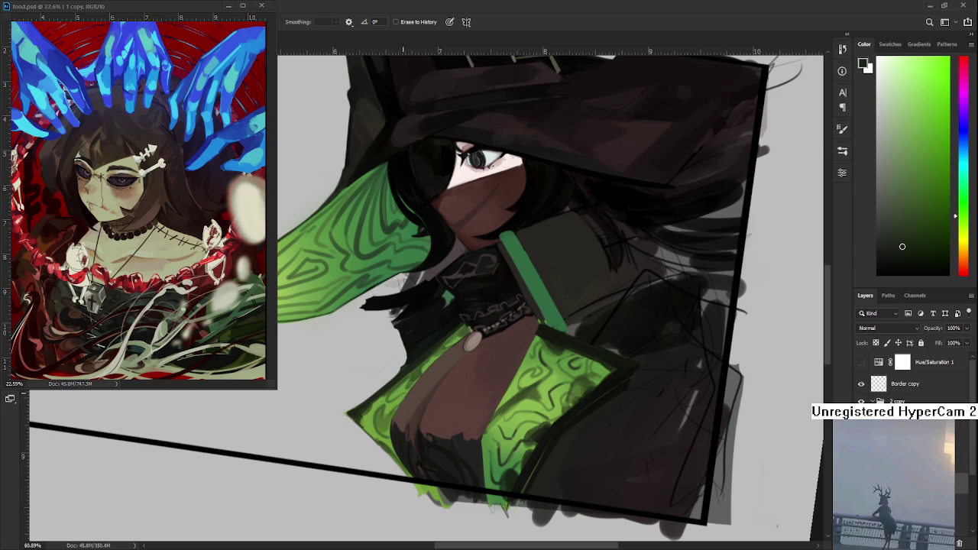
pyautogui.scroll(1, 436, 363)
pyautogui.press('r')
pyautogui.moveTo(436, 362); pyautogui.dragTo(458, 374)
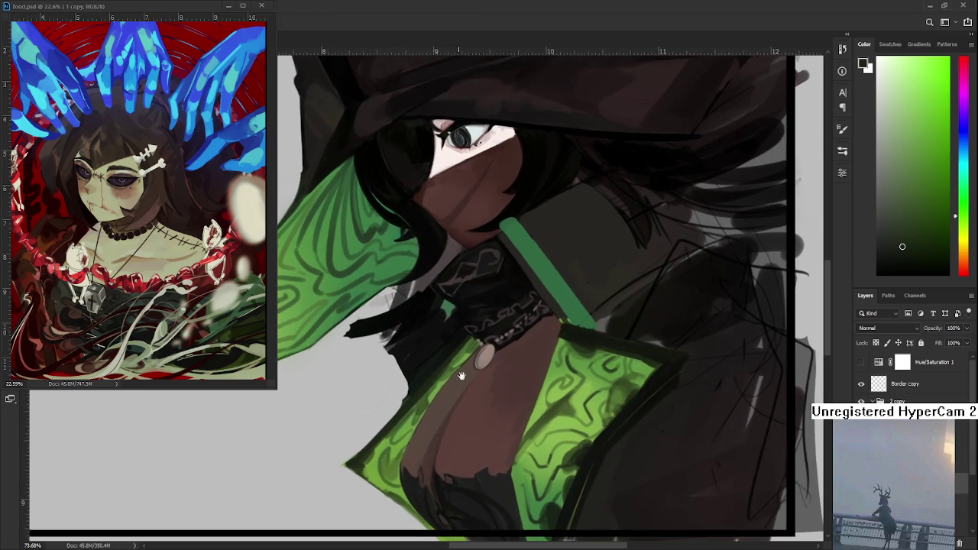
pyautogui.press('b')
pyautogui.keyDown('alt'); pyautogui.click(439, 390); pyautogui.keyUp('alt')
pyautogui.keyDown('alt'); pyautogui.click(436, 375); pyautogui.keyUp('alt')
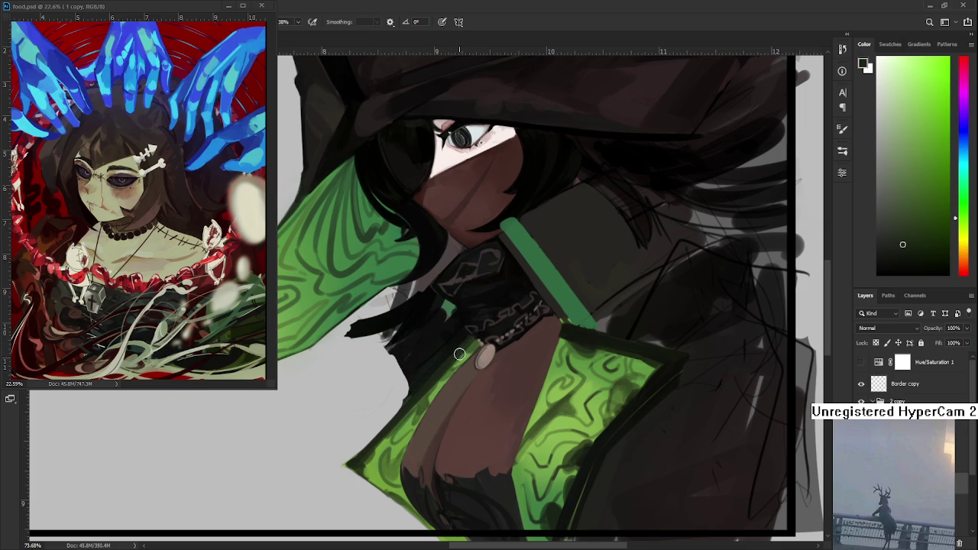
pyautogui.moveTo(327, 447)
pyautogui.mouseDown()
pyautogui.moveTo(359, 467)
pyautogui.moveTo(362, 443)
pyautogui.moveTo(349, 437)
pyautogui.mouseUp()
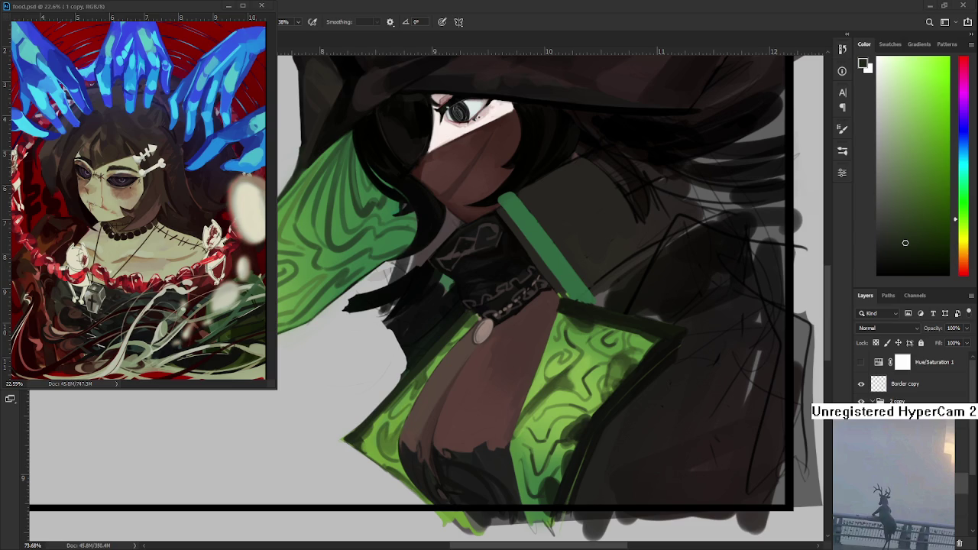
# Step: Recentre the figure in view and sample a colour from the chest
pyautogui.scroll(-1, 516, 374)
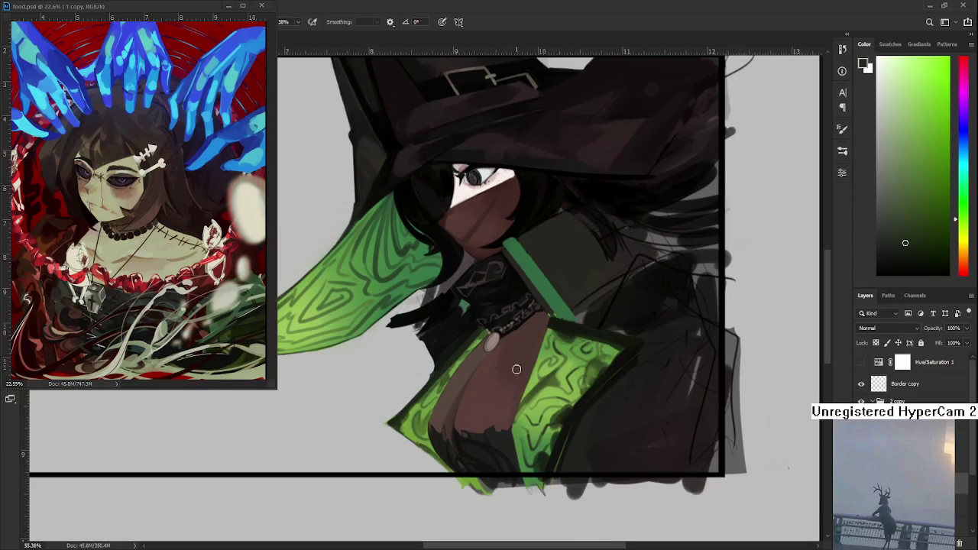
pyautogui.scroll(-1, 403, 508)
pyautogui.moveTo(403, 508); pyautogui.dragTo(388, 516)
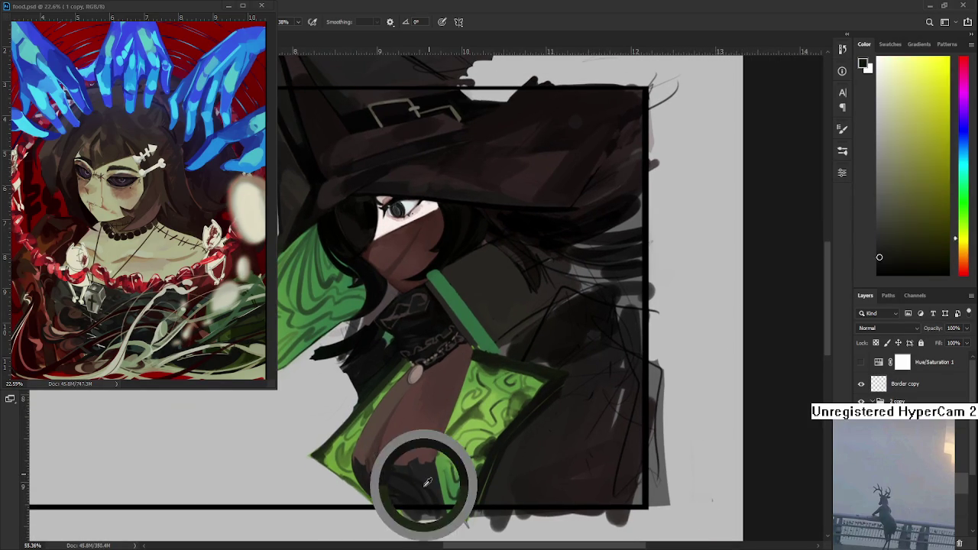
pyautogui.scroll(-1, 467, 460)
pyautogui.scroll(1, 469, 459)
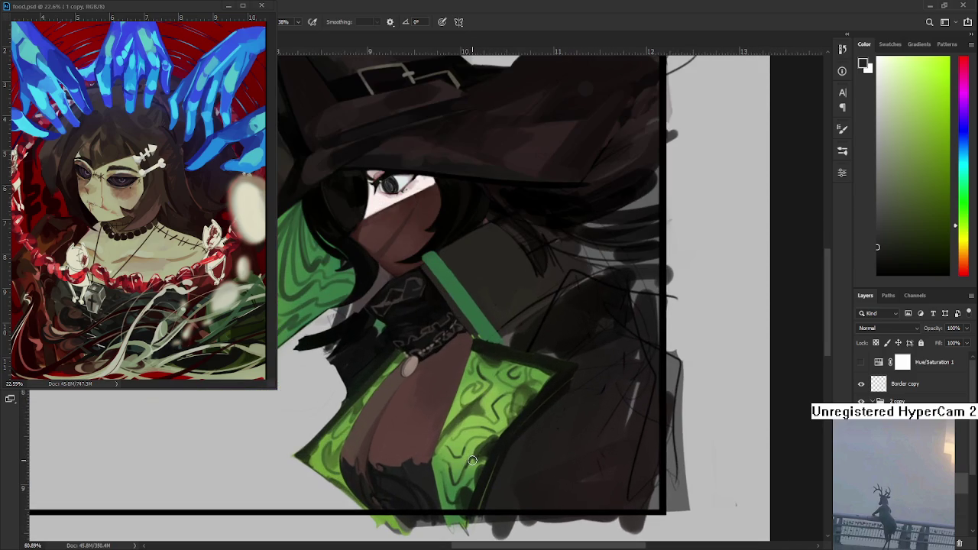
pyautogui.scroll(-1, 519, 413)
pyautogui.keyDown('alt'); pyautogui.click(510, 411); pyautogui.keyUp('alt')
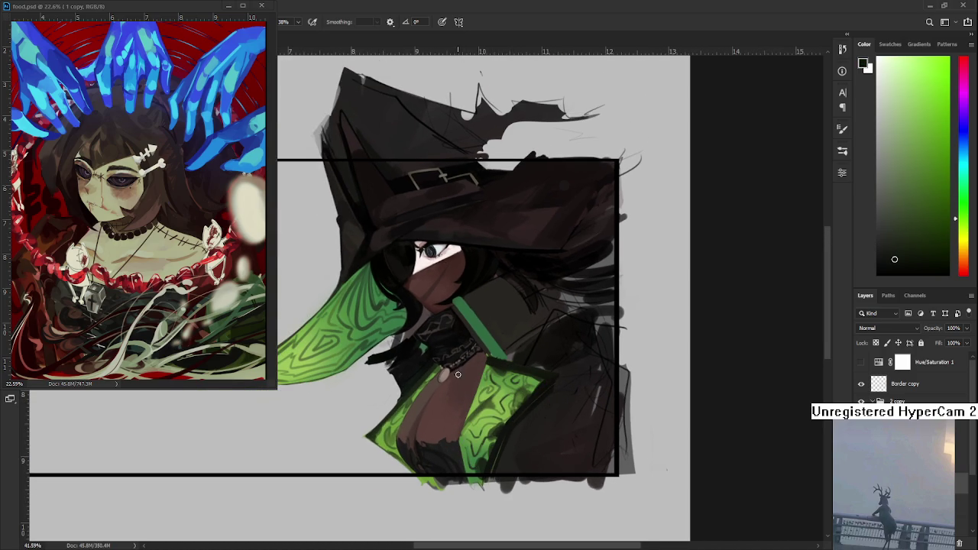
# Step: Sample a chest colour, darken a small chest patch, and pick up darker chest tones
pyautogui.keyDown('alt'); pyautogui.click(490, 357); pyautogui.keyUp('alt')
pyautogui.moveTo(471, 398); pyautogui.dragTo(480, 375)
pyautogui.keyDown('alt'); pyautogui.click(483, 359); pyautogui.keyUp('alt')
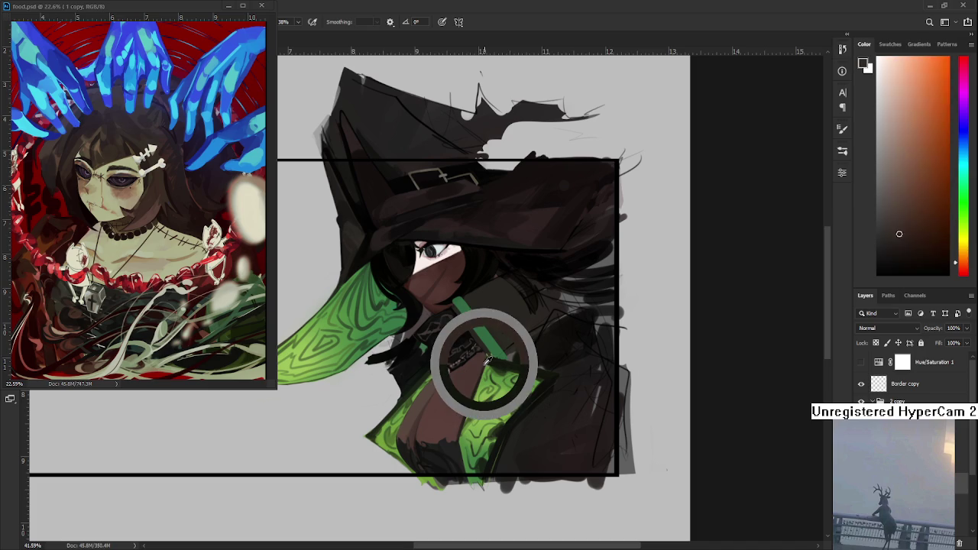
pyautogui.keyDown('alt'); pyautogui.click(486, 355); pyautogui.keyUp('alt')
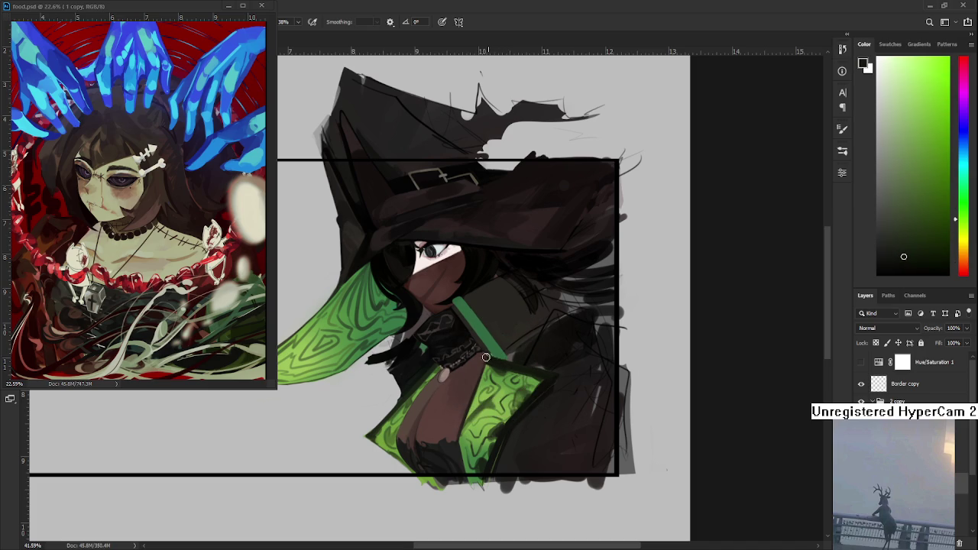
pyautogui.keyDown('alt'); pyautogui.click(486, 358); pyautogui.keyUp('alt')
pyautogui.keyDown('alt'); pyautogui.click(489, 361); pyautogui.keyUp('alt')
# Step: Sample reddish-brown skin and chest shades, then a dark green from the painting
pyautogui.keyDown('alt'); pyautogui.click(458, 425); pyautogui.keyUp('alt')
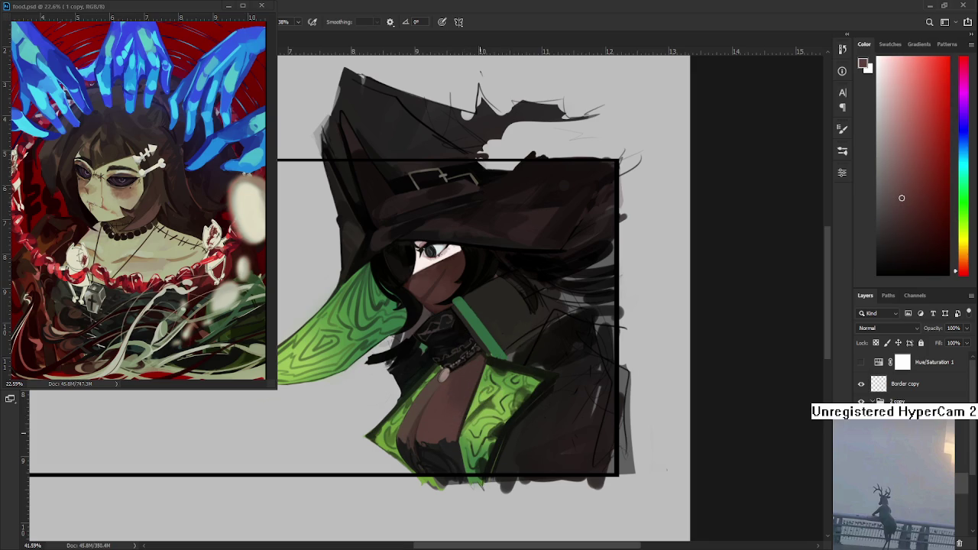
pyautogui.keyDown('alt'); pyautogui.click(458, 409); pyautogui.keyUp('alt')
pyautogui.keyDown('alt'); pyautogui.click(455, 392); pyautogui.keyUp('alt')
pyautogui.keyDown('alt'); pyautogui.click(453, 389); pyautogui.keyUp('alt')
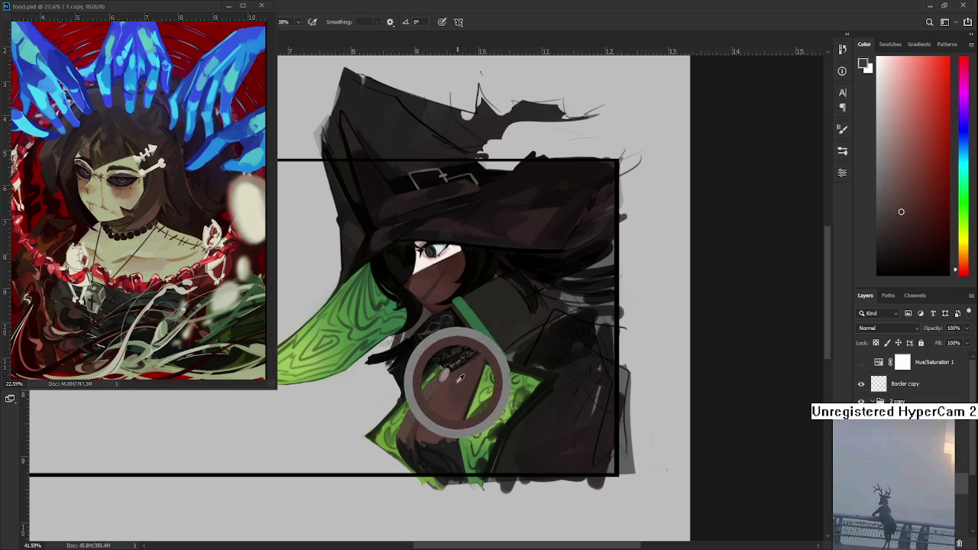
pyautogui.keyDown('alt'); pyautogui.click(451, 388); pyautogui.keyUp('alt')
pyautogui.keyDown('alt'); pyautogui.click(460, 387); pyautogui.keyUp('alt')
pyautogui.keyDown('alt'); pyautogui.click(458, 386); pyautogui.keyUp('alt')
pyautogui.keyDown('alt'); pyautogui.click(447, 392); pyautogui.keyUp('alt')
pyautogui.keyDown('alt'); pyautogui.click(464, 396); pyautogui.keyUp('alt')
pyautogui.keyDown('alt'); pyautogui.click(461, 391); pyautogui.keyUp('alt')
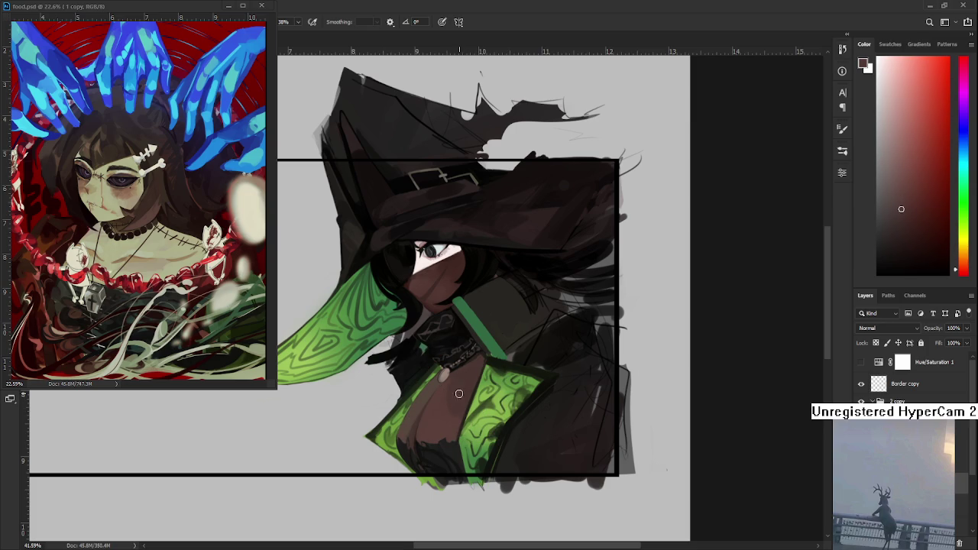
pyautogui.moveTo(468, 388)
pyautogui.mouseDown()
pyautogui.moveTo(410, 422)
pyautogui.moveTo(492, 410)
pyautogui.moveTo(533, 415)
pyautogui.moveTo(527, 424)
pyautogui.moveTo(562, 382)
pyautogui.mouseUp()
pyautogui.keyDown('alt'); pyautogui.click(517, 432); pyautogui.keyUp('alt')
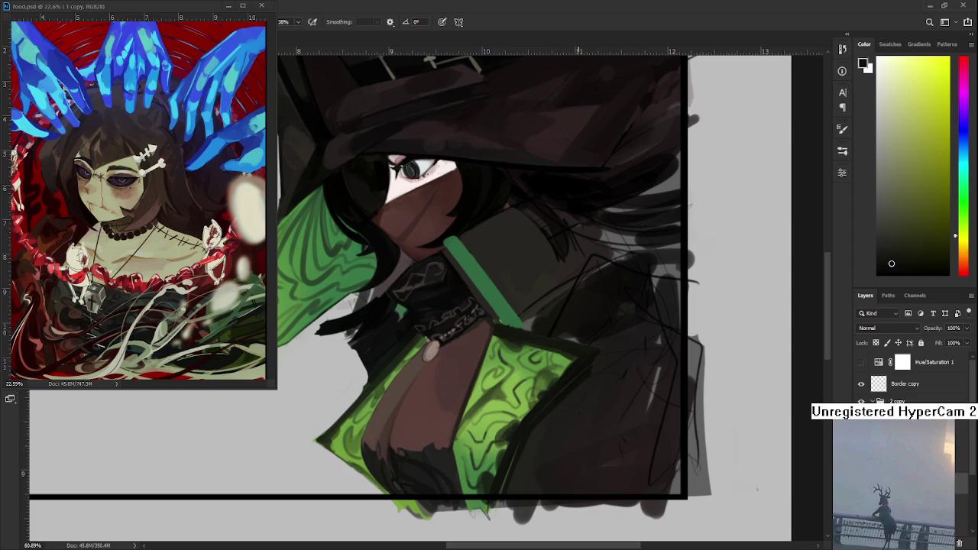
# Step: Zoom onto the chest and sample orange-brown and near-black tones around the choker
pyautogui.scroll(-2, 562, 365)
pyautogui.scroll(4, 458, 375)
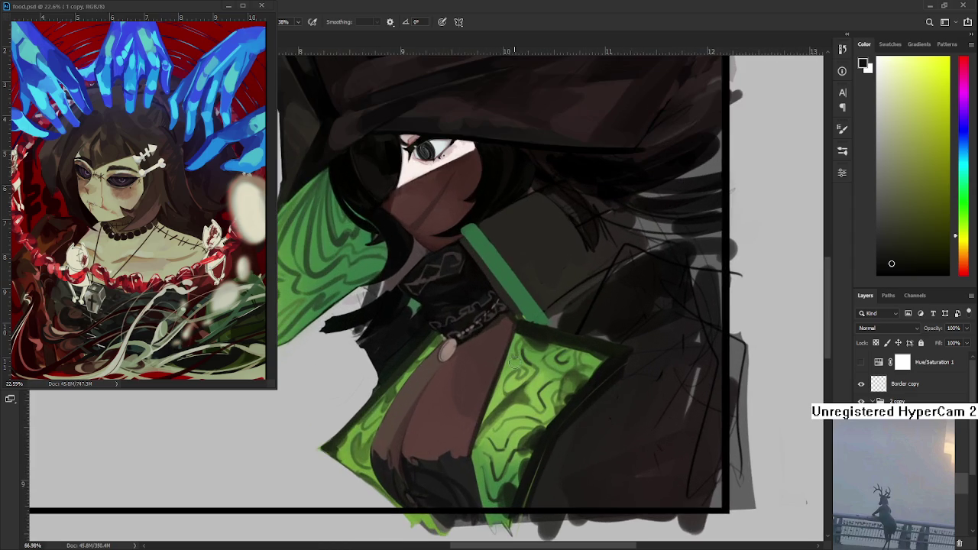
pyautogui.moveTo(416, 389); pyautogui.dragTo(402, 402)
pyautogui.keyDown('alt'); pyautogui.click(420, 375); pyautogui.keyUp('alt')
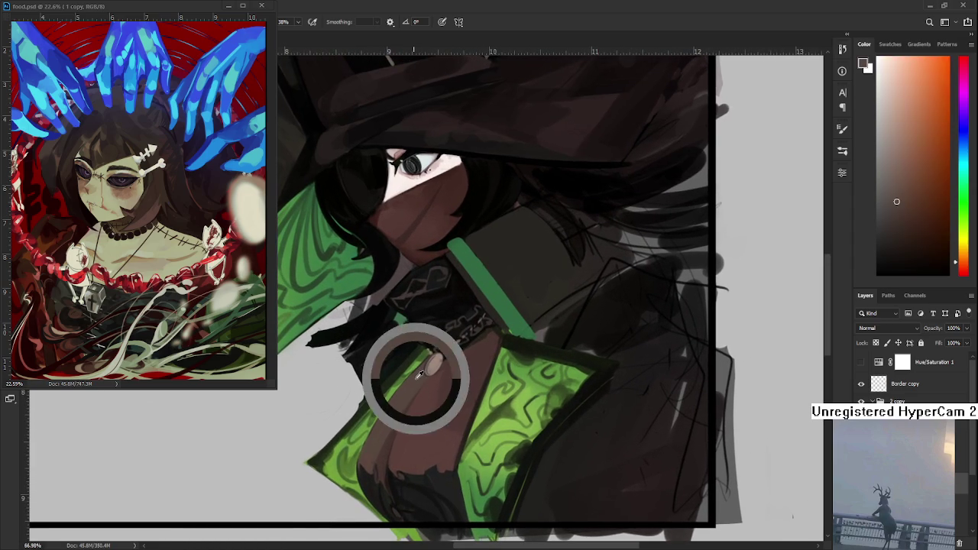
pyautogui.moveTo(426, 368); pyautogui.dragTo(449, 350)
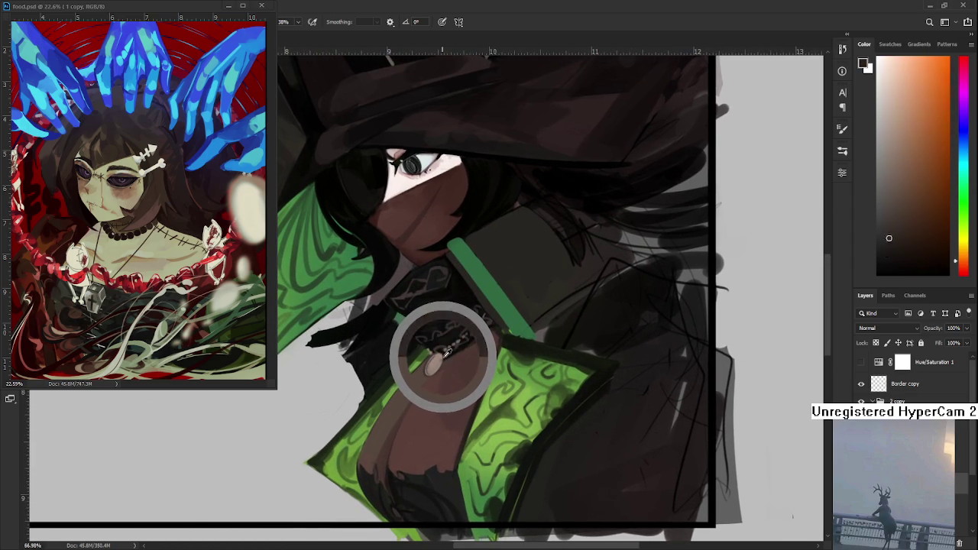
pyautogui.moveTo(449, 350); pyautogui.dragTo(450, 349)
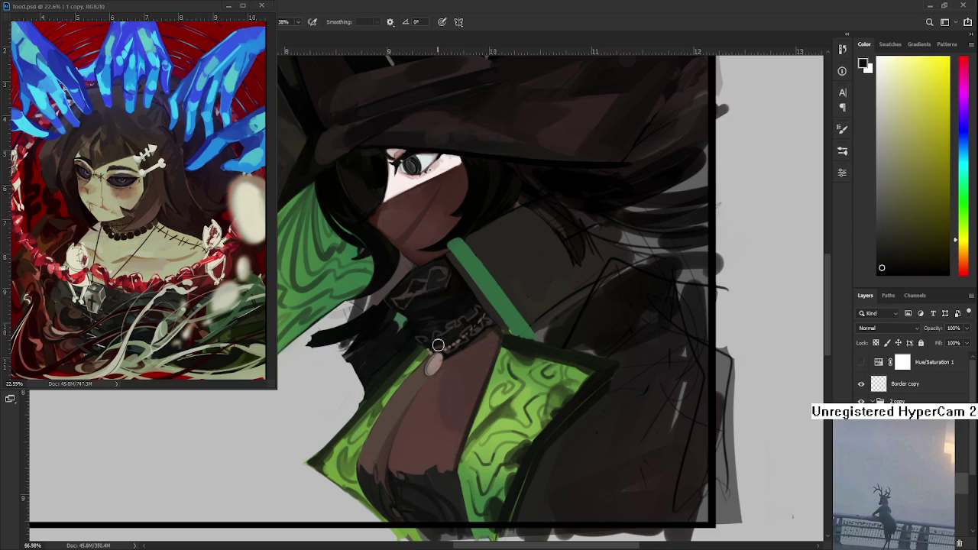
# Step: Sample near-black and orange-brown shades from the beaded choker and oval pendant
pyautogui.keyDown('alt'); pyautogui.click(435, 338); pyautogui.keyUp('alt')
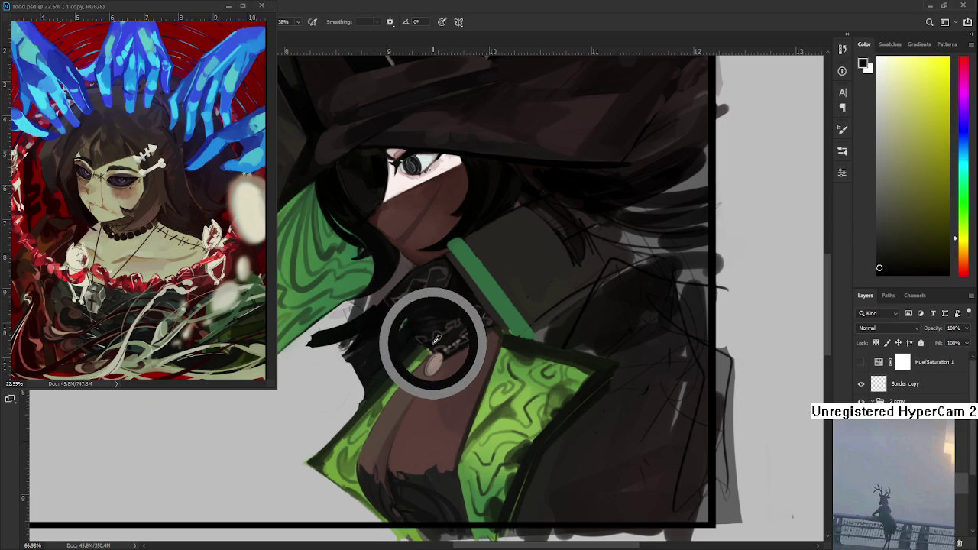
pyautogui.moveTo(433, 340); pyautogui.dragTo(438, 340)
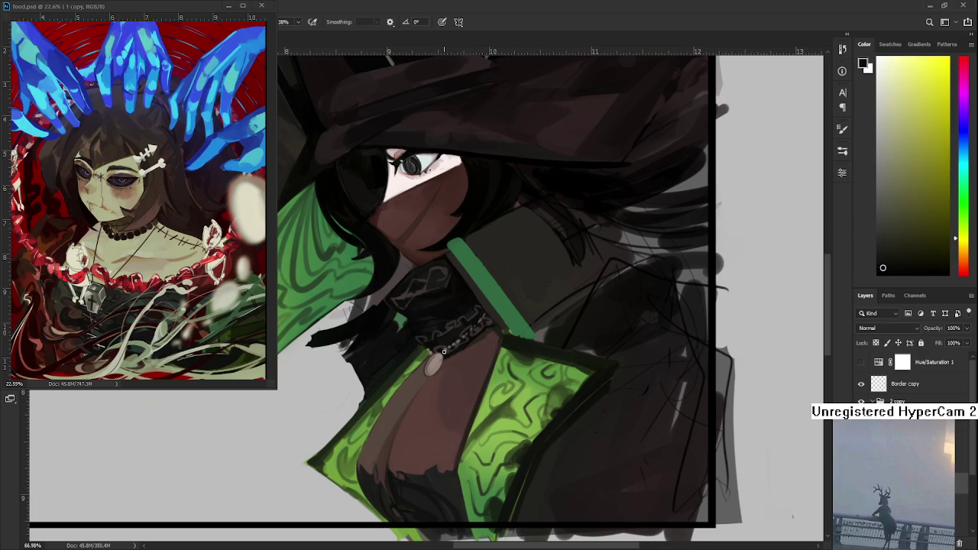
pyautogui.keyDown('alt'); pyautogui.click(442, 351); pyautogui.keyUp('alt')
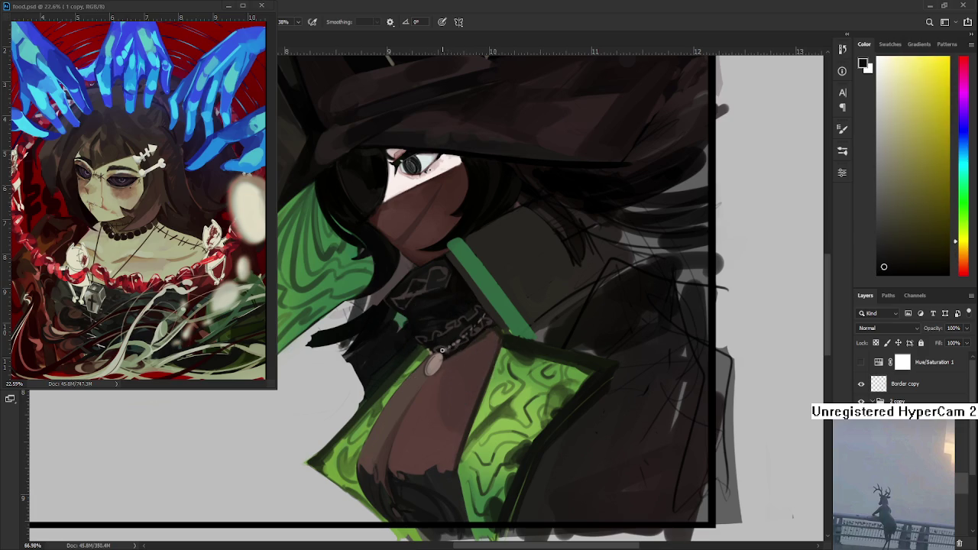
pyautogui.moveTo(451, 349); pyautogui.dragTo(447, 353)
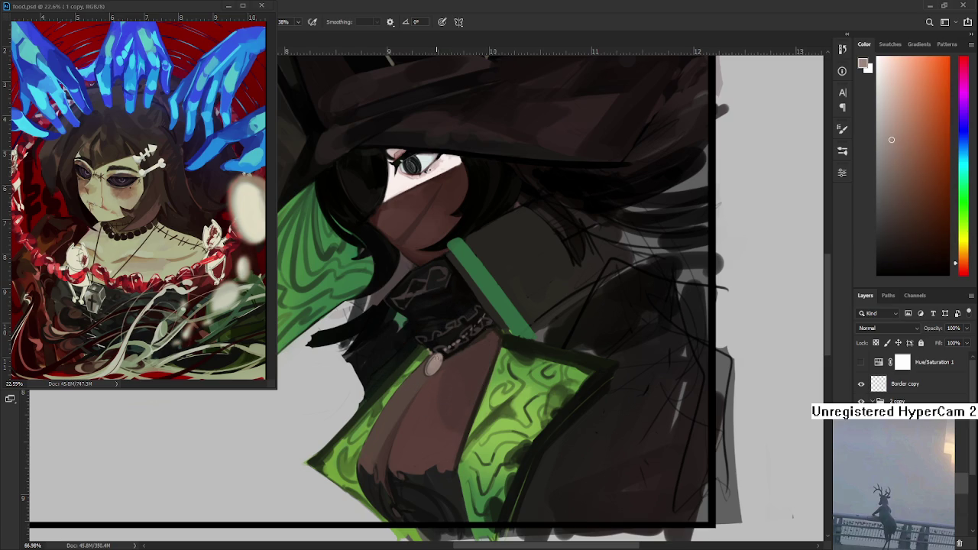
pyautogui.keyDown('alt'); pyautogui.click(444, 355); pyautogui.keyUp('alt')
pyautogui.keyDown('alt'); pyautogui.click(445, 354); pyautogui.keyUp('alt')
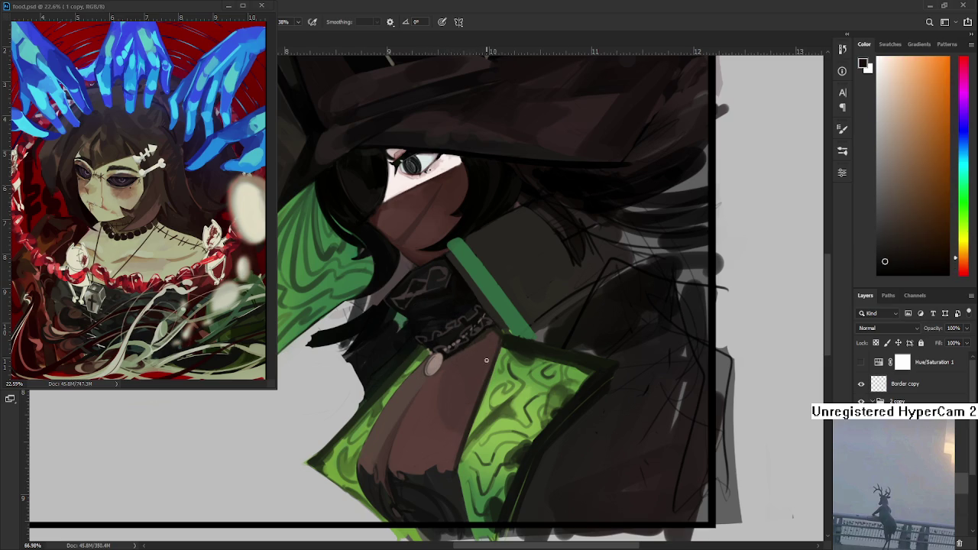
# Step: Pick dark reddish-brown tones from the lower chest
pyautogui.keyDown('alt'); pyautogui.click(391, 477); pyautogui.keyUp('alt')
pyautogui.keyDown('alt'); pyautogui.click(389, 441); pyautogui.keyUp('alt')
pyautogui.keyDown('alt'); pyautogui.click(385, 469); pyautogui.keyUp('alt')
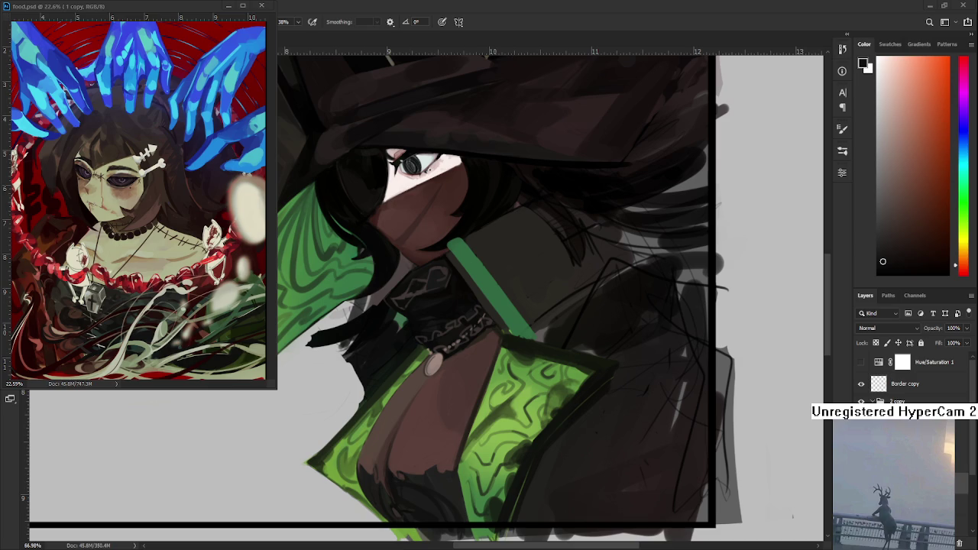
# Step: Sample the collar-stripe green, try lighter greens, then settle on a darker green
pyautogui.scroll(-5, 340, 363)
pyautogui.scroll(3, 340, 362)
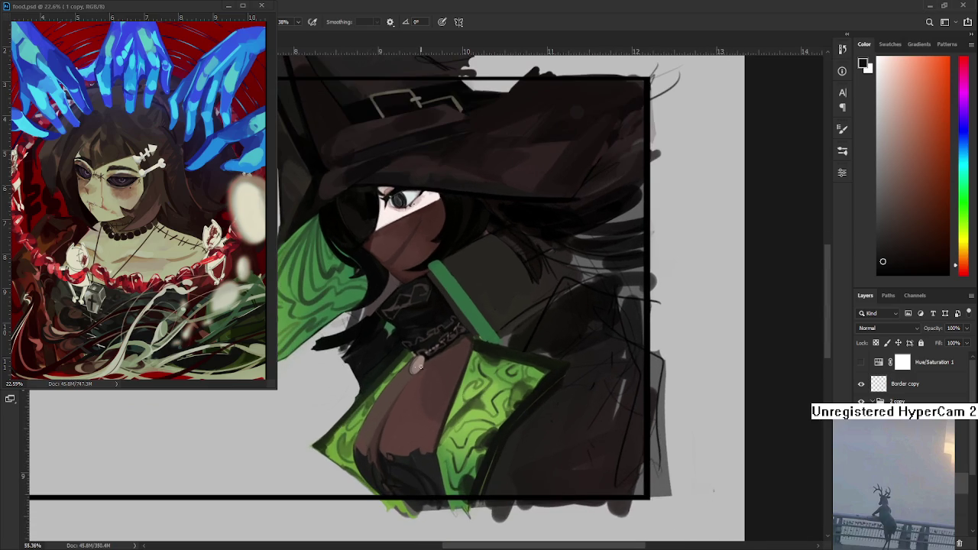
pyautogui.keyDown('alt'); pyautogui.click(489, 345); pyautogui.keyUp('alt')
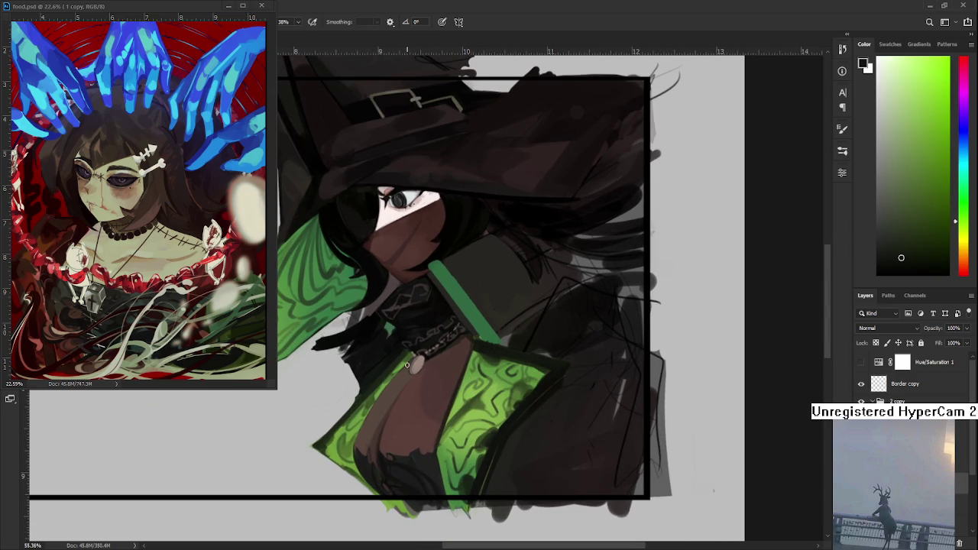
pyautogui.keyDown('alt'); pyautogui.click(367, 400); pyautogui.keyUp('alt')
pyautogui.keyDown('alt'); pyautogui.click(371, 391); pyautogui.keyUp('alt')
pyautogui.keyDown('alt'); pyautogui.click(504, 426); pyautogui.keyUp('alt')
# Step: Brush a dark line along the cloak's lower-left edge, compare with undo/redo, then redraw it longer
pyautogui.moveTo(312, 445); pyautogui.dragTo(361, 493)
pyautogui.hotkey('ctrl', 'z')
pyautogui.hotkey('ctrl', 'shift', 'z')
pyautogui.hotkey('ctrl', 'z')
pyautogui.hotkey('ctrl', 'shift', 'z')
pyautogui.hotkey('ctrl', 'z')
pyautogui.hotkey('ctrl', 'shift', 'z')
pyautogui.hotkey('ctrl', 'z')
pyautogui.hotkey('ctrl', 'shift', 'z')
pyautogui.hotkey('ctrl', 'z')
pyautogui.hotkey('ctrl', 'shift', 'z')
pyautogui.hotkey('ctrl', 'z')
pyautogui.hotkey('ctrl', 'shift', 'z')
pyautogui.hotkey('ctrl', 'z')
pyautogui.hotkey('ctrl', 'shift', 'z')
pyautogui.hotkey('ctrl', 'z')
pyautogui.hotkey('ctrl', 'shift', 'z')
pyautogui.hotkey('ctrl', 'z')
pyautogui.moveTo(313, 448); pyautogui.dragTo(379, 497)
# Step: Sample the cloak green, then dark and lighter reddish browns for the lower chest
pyautogui.moveTo(420, 409)
pyautogui.mouseDown()
pyautogui.moveTo(388, 410)
pyautogui.moveTo(417, 382)
pyautogui.mouseUp()
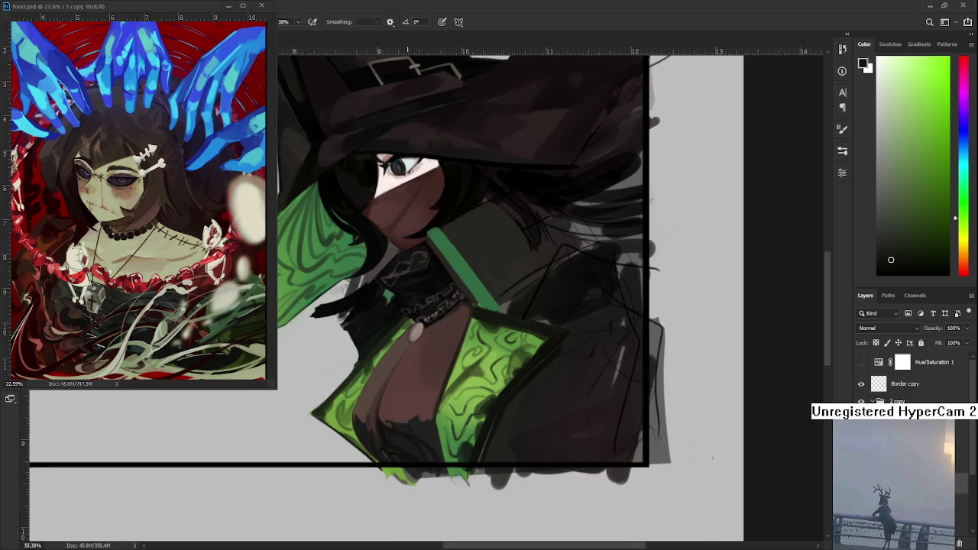
pyautogui.keyDown('alt'); pyautogui.click(375, 436); pyautogui.keyUp('alt')
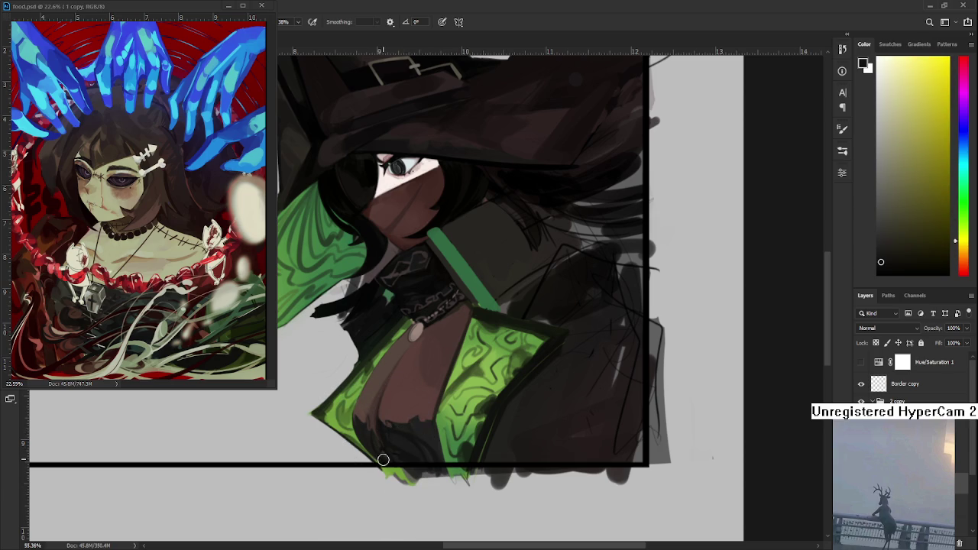
pyautogui.moveTo(408, 450); pyautogui.dragTo(412, 487)
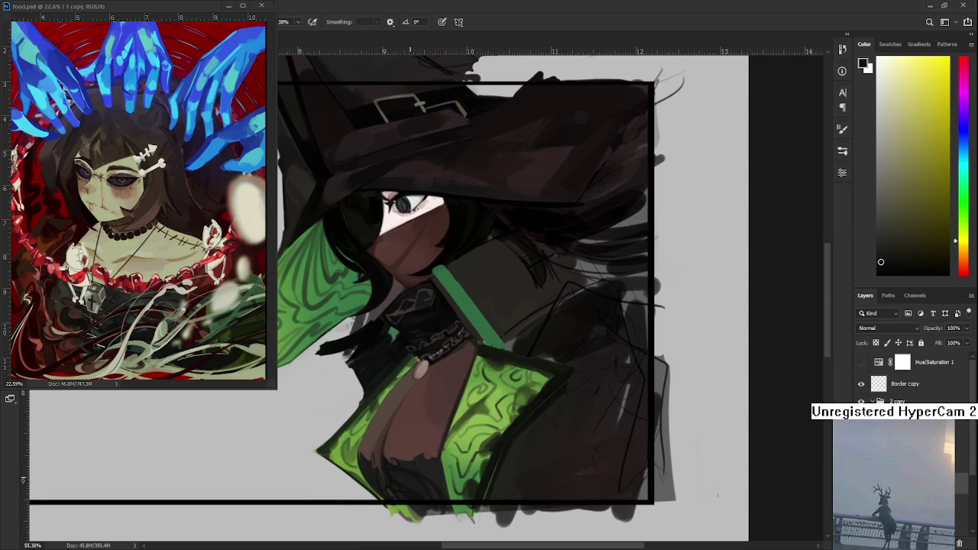
pyautogui.keyDown('alt'); pyautogui.click(386, 460); pyautogui.keyUp('alt')
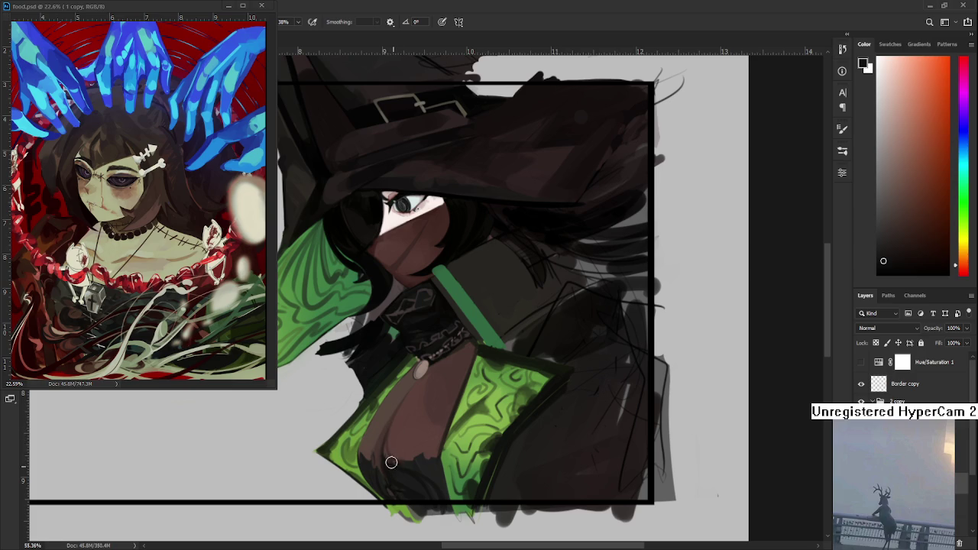
pyautogui.keyDown('alt'); pyautogui.click(394, 443); pyautogui.keyUp('alt')
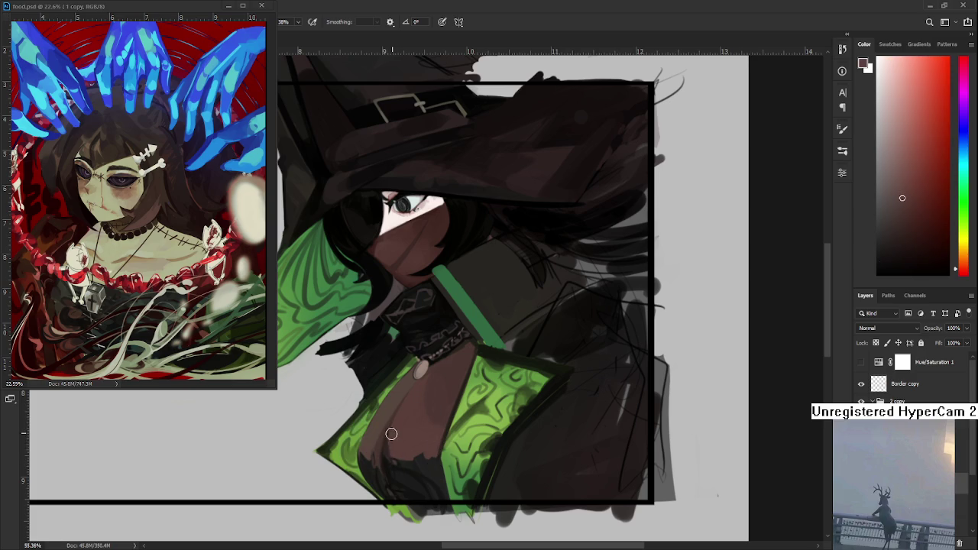
pyautogui.keyDown('alt'); pyautogui.click(391, 451); pyautogui.keyUp('alt')
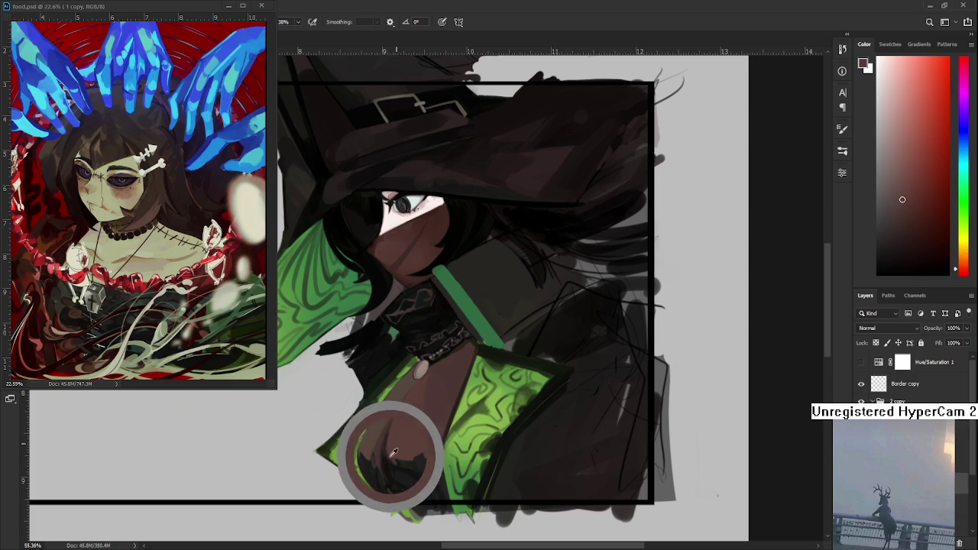
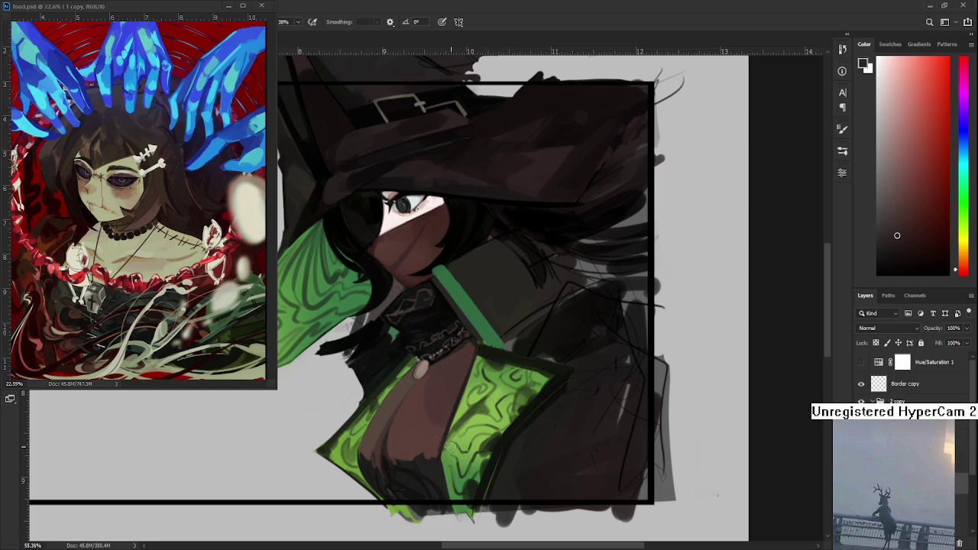
# Step: Paint dark strokes over the lower green cloth with a smaller brush, sampling olive and red tones
pyautogui.keyDown('alt'); pyautogui.click(421, 420); pyautogui.keyUp('alt')
pyautogui.moveTo(399, 426); pyautogui.dragTo(389, 455)
pyautogui.keyDown('alt'); pyautogui.click(386, 449); pyautogui.keyUp('alt')
pyautogui.press('[')
pyautogui.press('[')
pyautogui.press('[')
pyautogui.keyDown('alt'); pyautogui.click(383, 452); pyautogui.keyUp('alt')
pyautogui.keyDown('alt'); pyautogui.click(388, 455); pyautogui.keyUp('alt')
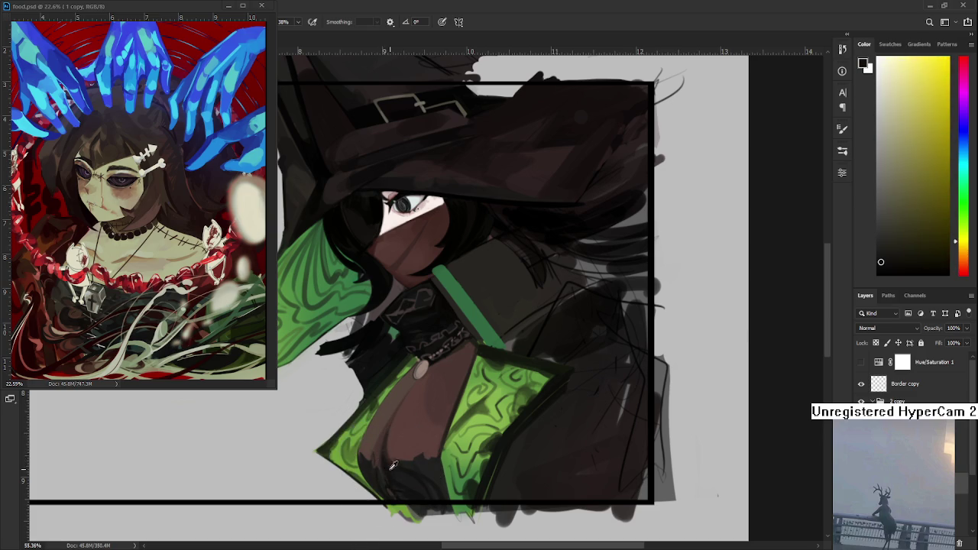
pyautogui.keyDown('alt'); pyautogui.click(385, 452); pyautogui.keyUp('alt')
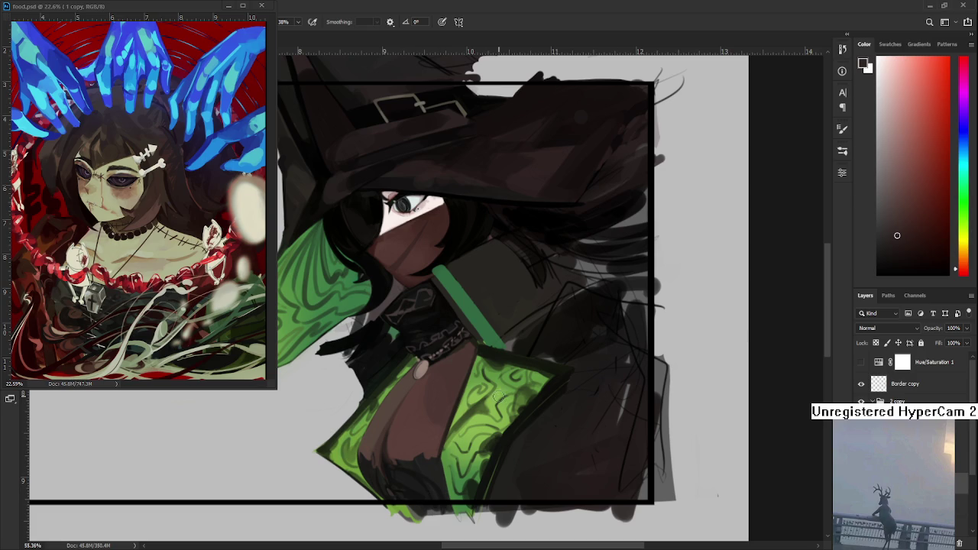
# Step: Shade the left lapel with sampled dark greens, olive and reddish-brown from the chest
pyautogui.keyDown('alt'); pyautogui.click(527, 407); pyautogui.keyUp('alt')
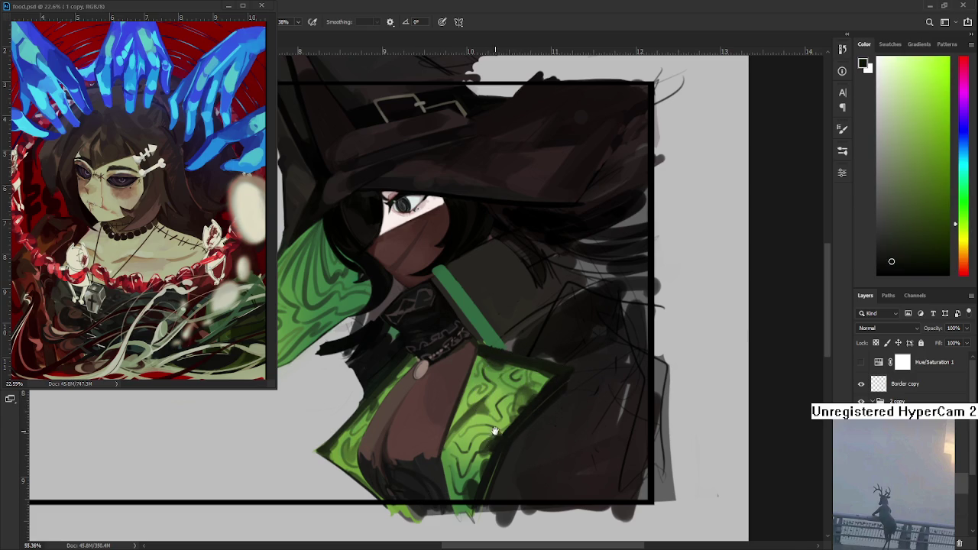
pyautogui.moveTo(414, 403); pyautogui.dragTo(464, 404)
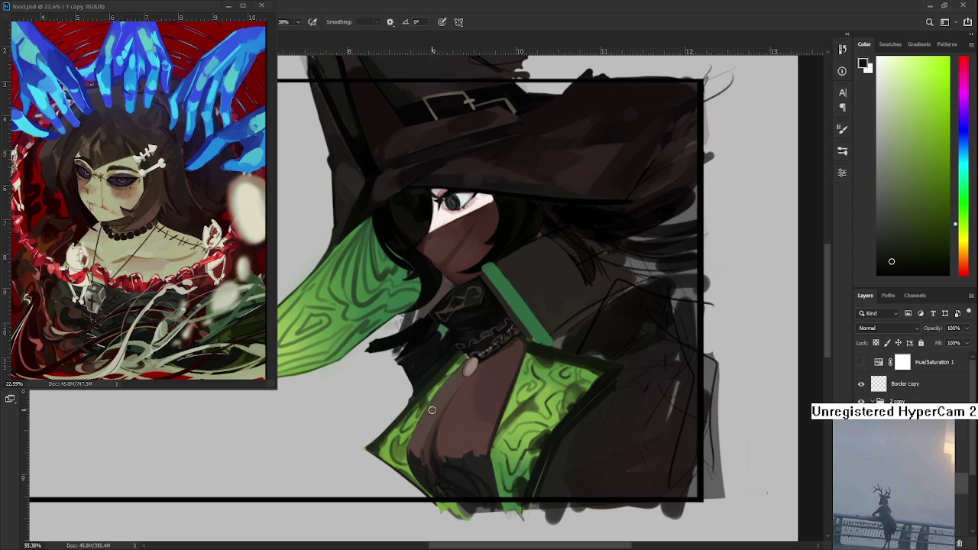
pyautogui.moveTo(420, 418); pyautogui.dragTo(414, 384)
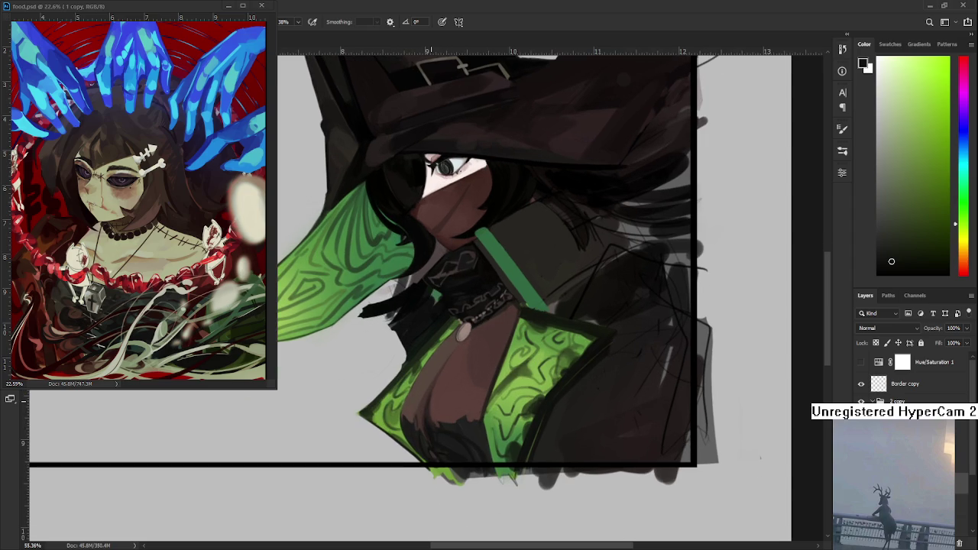
pyautogui.keyDown('alt'); pyautogui.click(432, 425); pyautogui.keyUp('alt')
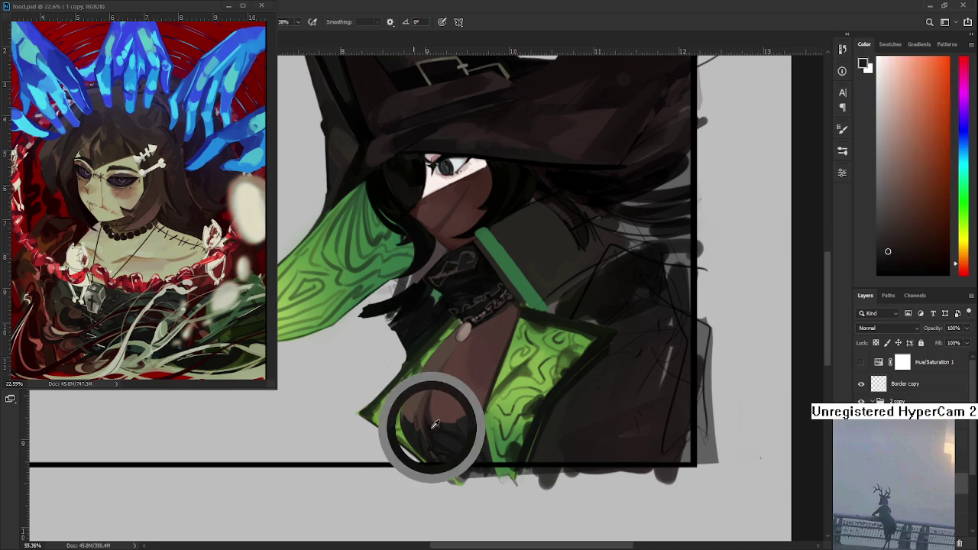
pyautogui.moveTo(447, 433); pyautogui.dragTo(412, 421)
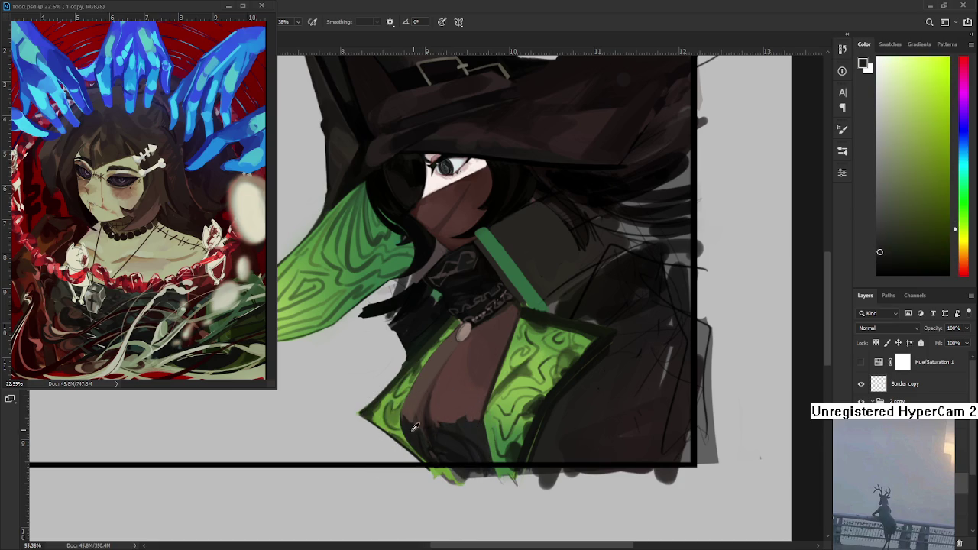
pyautogui.keyDown('alt'); pyautogui.click(414, 416); pyautogui.keyUp('alt')
pyautogui.keyDown('alt'); pyautogui.click(417, 427); pyautogui.keyUp('alt')
pyautogui.keyDown('alt'); pyautogui.click(417, 419); pyautogui.keyUp('alt')
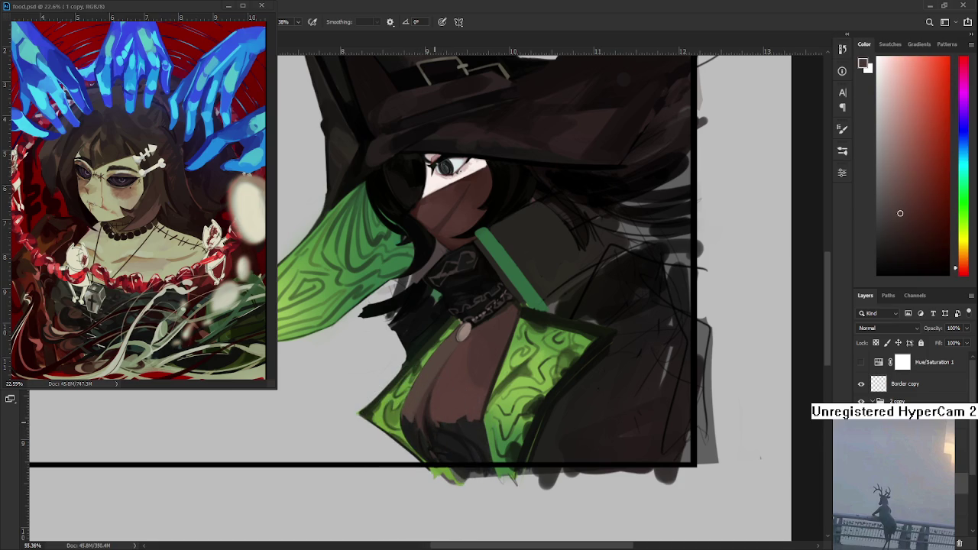
pyautogui.scroll(-3, 521, 350)
# Step: Rotate the view about 30 degrees and paint the lapel's dark green edge beside the border
pyautogui.scroll(5, 521, 350)
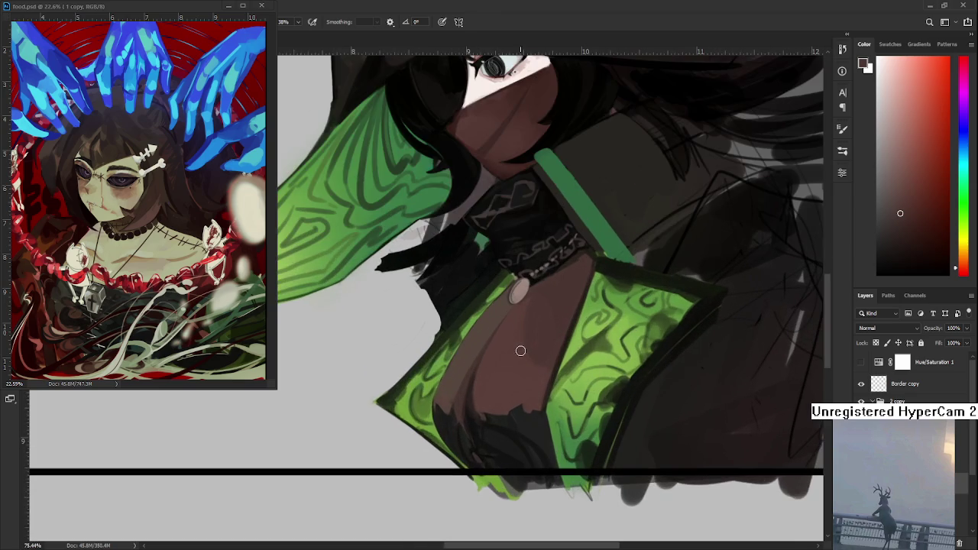
pyautogui.press('r')
pyautogui.moveTo(521, 349); pyautogui.dragTo(406, 425)
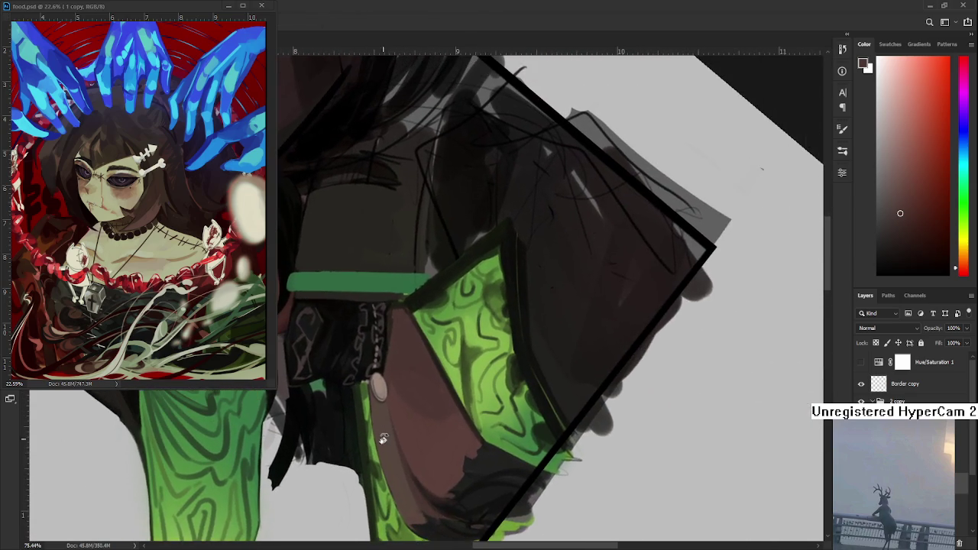
pyautogui.keyDown('alt'); pyautogui.click(393, 447); pyautogui.keyUp('alt')
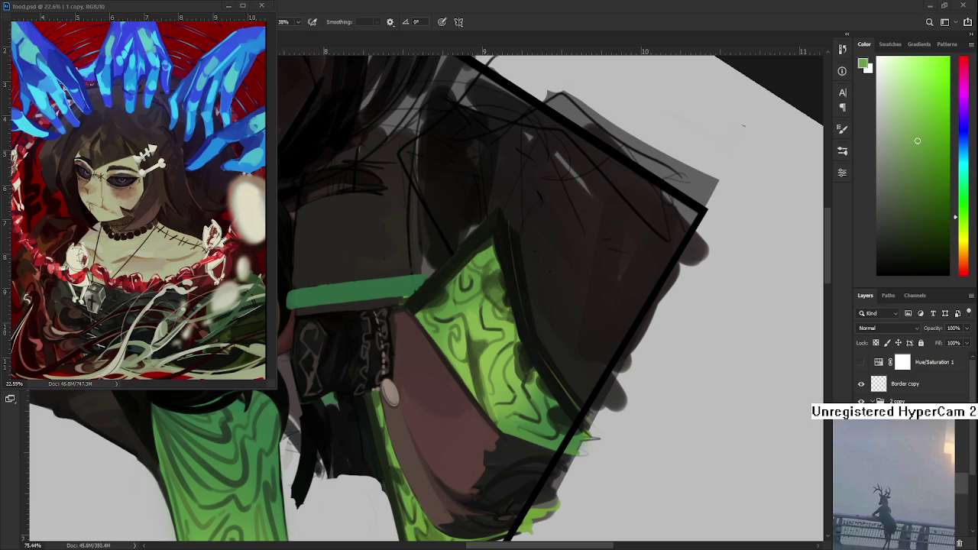
pyautogui.moveTo(393, 433)
pyautogui.mouseDown()
pyautogui.moveTo(459, 498)
pyautogui.moveTo(480, 329)
pyautogui.mouseUp()
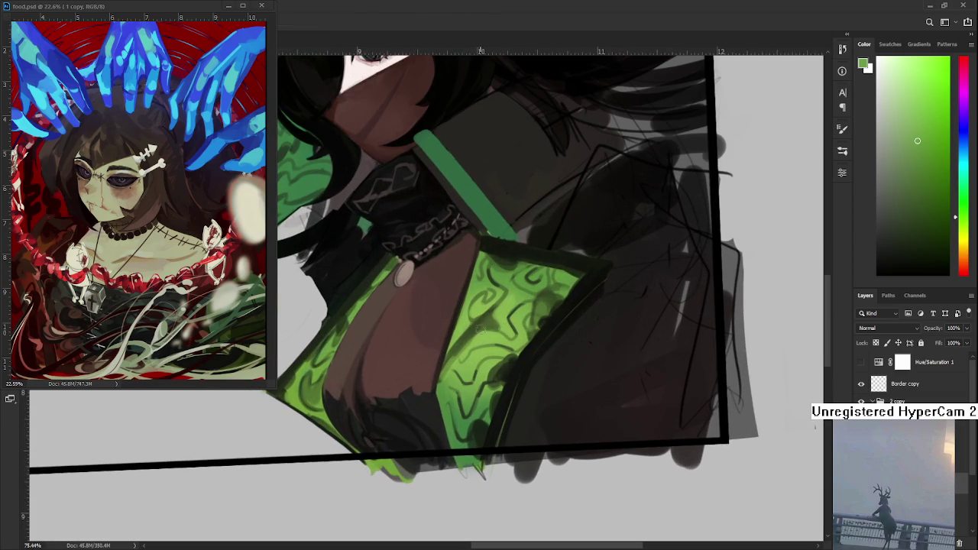
# Step: Paint green swirls on both lapels using lighter and darker sampled greens
pyautogui.press('b')
pyautogui.keyDown('alt'); pyautogui.click(469, 321); pyautogui.keyUp('alt')
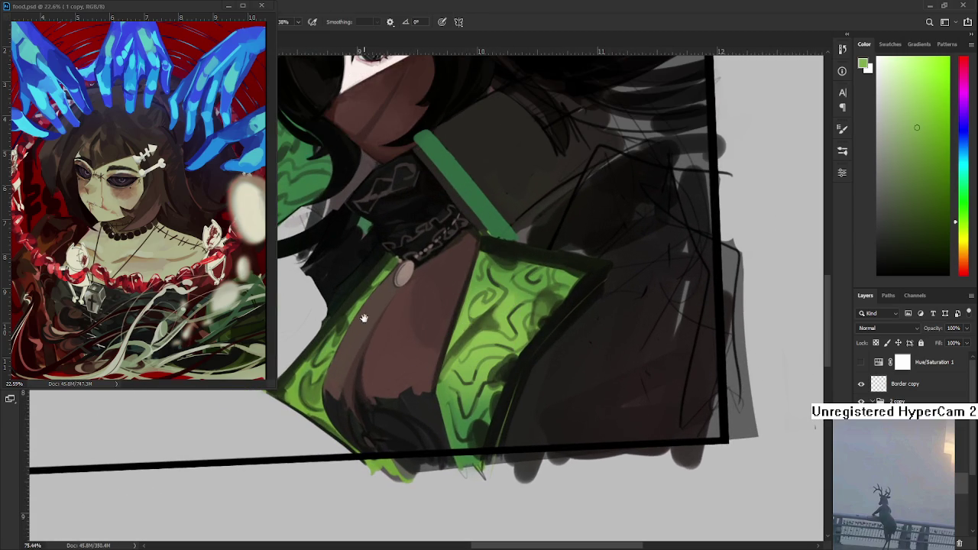
pyautogui.moveTo(361, 317); pyautogui.dragTo(381, 309)
pyautogui.keyDown('alt'); pyautogui.click(308, 358); pyautogui.keyUp('alt')
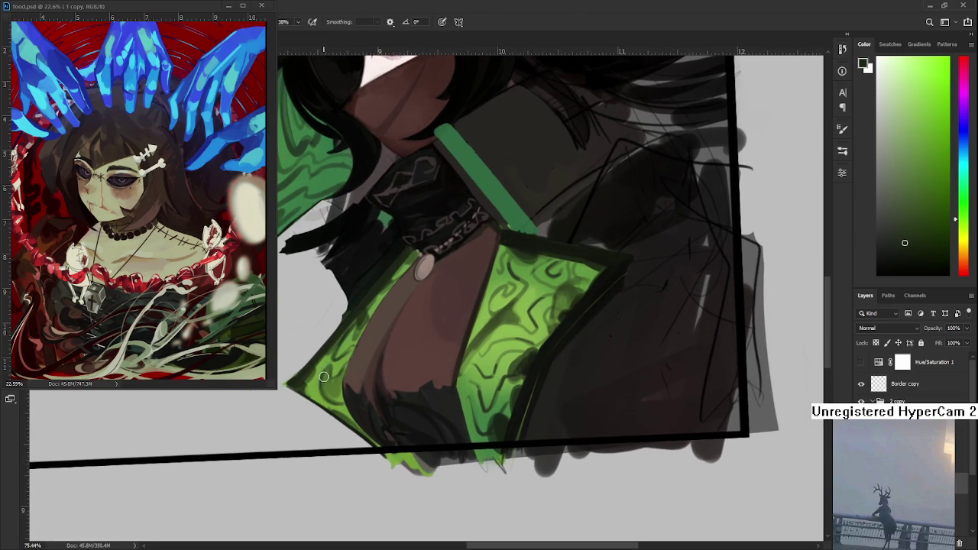
pyautogui.keyDown('alt'); pyautogui.click(331, 386); pyautogui.keyUp('alt')
pyautogui.keyDown('alt'); pyautogui.click(313, 373); pyautogui.keyUp('alt')
pyautogui.keyDown('alt'); pyautogui.click(323, 372); pyautogui.keyUp('alt')
pyautogui.scroll(-2, 366, 391)
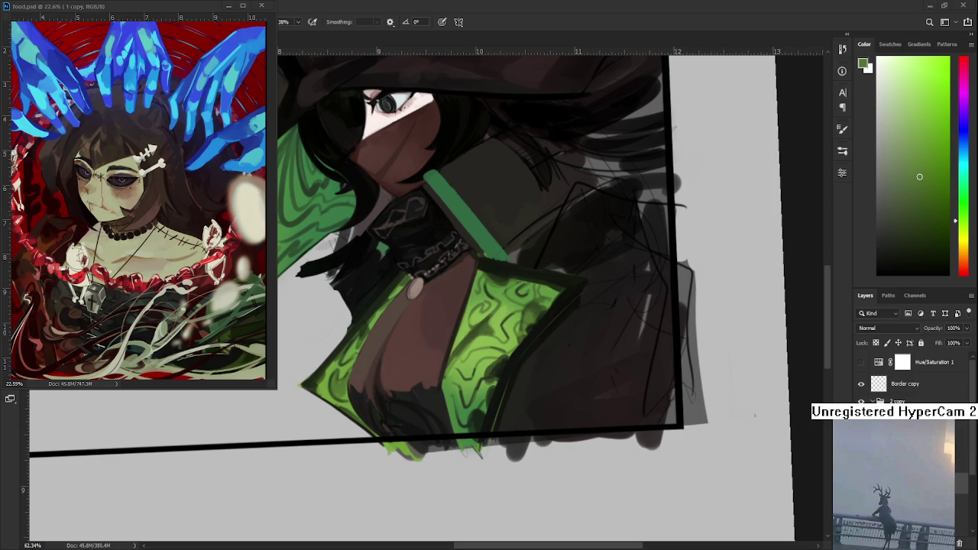
pyautogui.press('space')
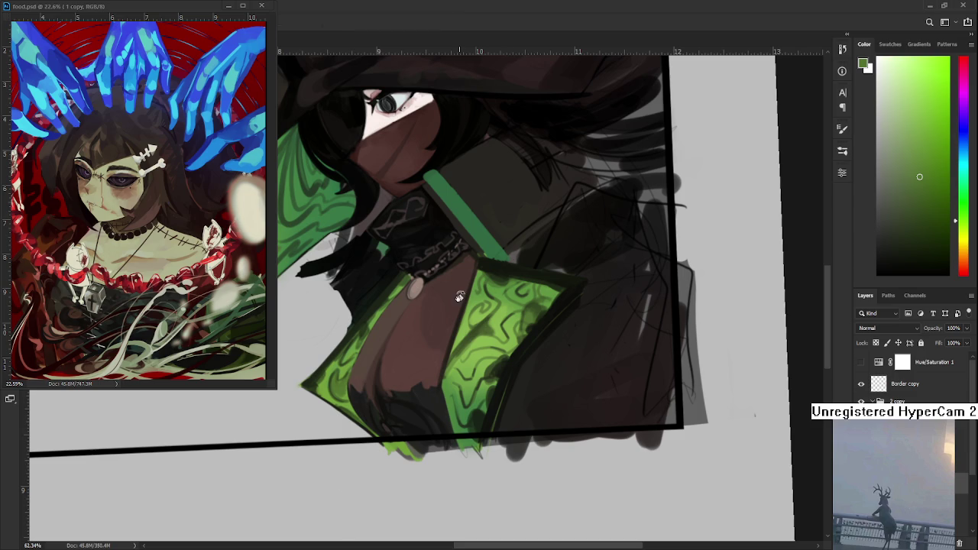
# Step: Tilt the view and repaint the left lapel's edge with several freshly sampled greens
pyautogui.moveTo(447, 361)
pyautogui.mouseDown()
pyautogui.moveTo(491, 359)
pyautogui.moveTo(454, 388)
pyautogui.mouseUp()
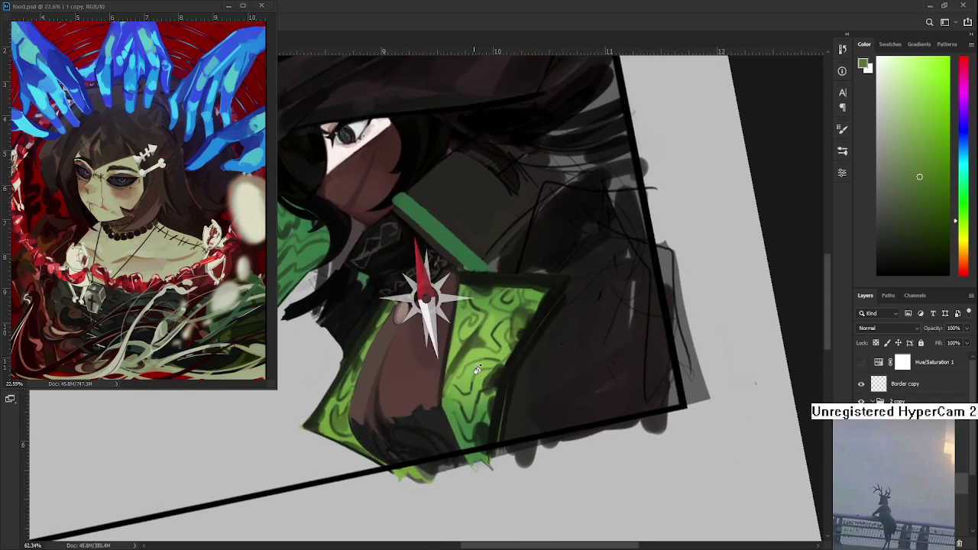
pyautogui.moveTo(454, 388); pyautogui.dragTo(481, 277)
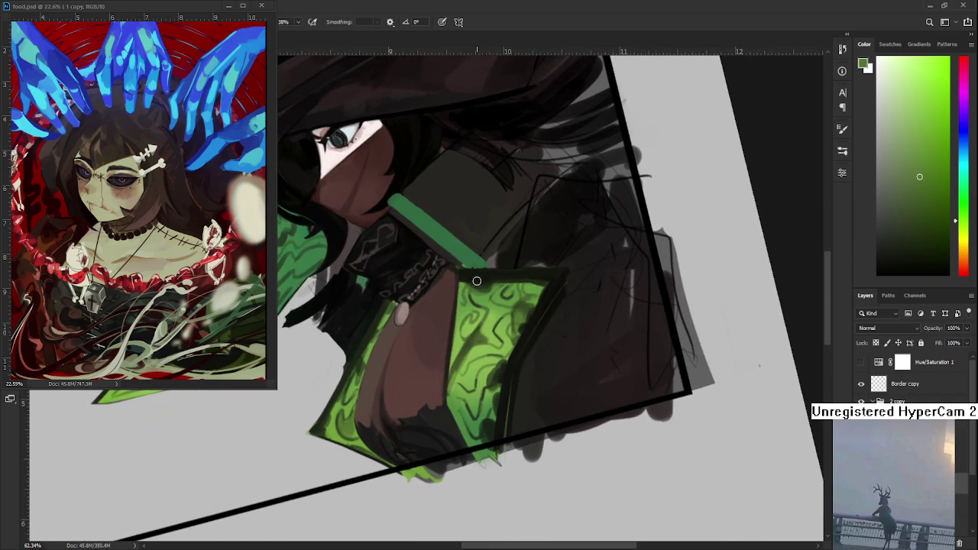
pyautogui.keyDown('alt'); pyautogui.click(483, 272); pyautogui.keyUp('alt')
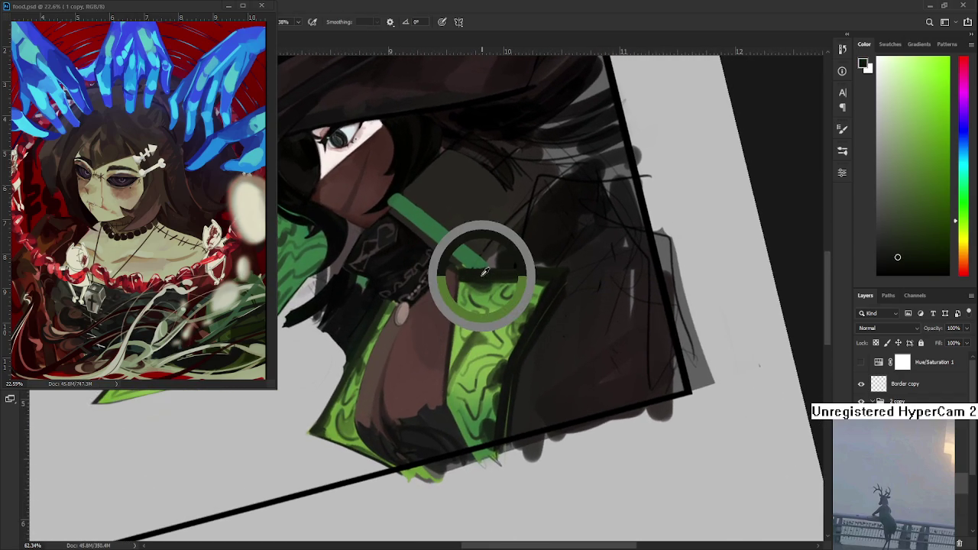
pyautogui.keyDown('alt'); pyautogui.click(381, 323); pyautogui.keyUp('alt')
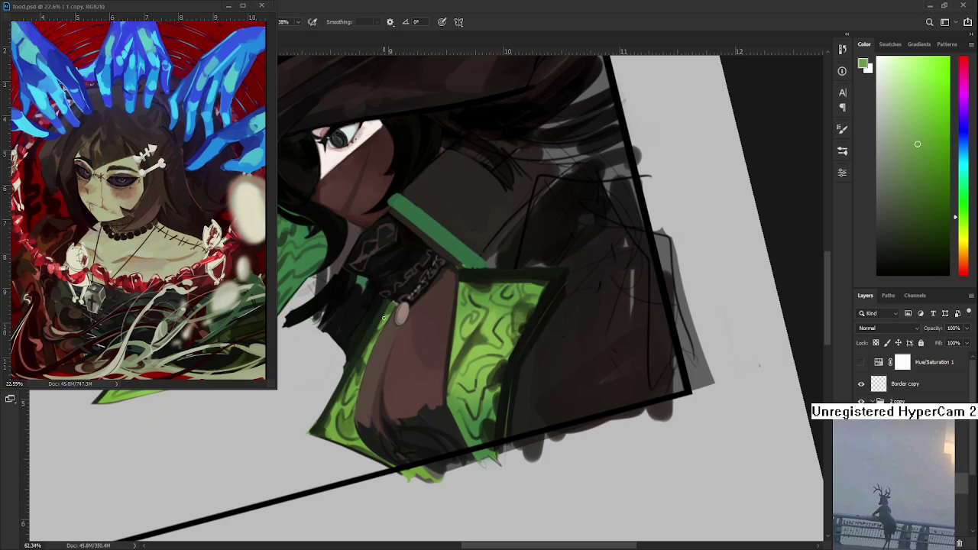
pyautogui.keyDown('alt'); pyautogui.click(381, 328); pyautogui.keyUp('alt')
pyautogui.keyDown('alt'); pyautogui.click(360, 349); pyautogui.keyUp('alt')
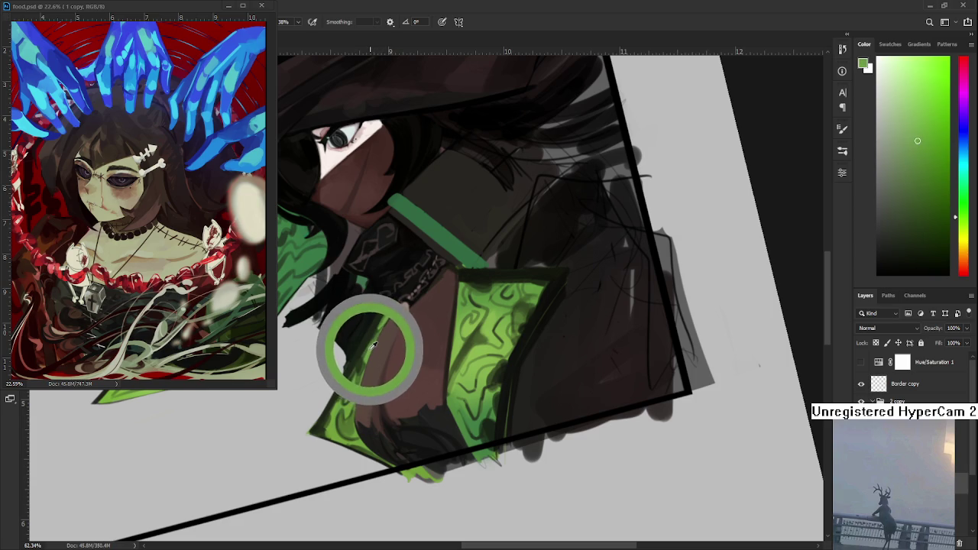
pyautogui.moveTo(376, 338); pyautogui.dragTo(374, 341)
pyautogui.keyDown('alt'); pyautogui.click(362, 351); pyautogui.keyUp('alt')
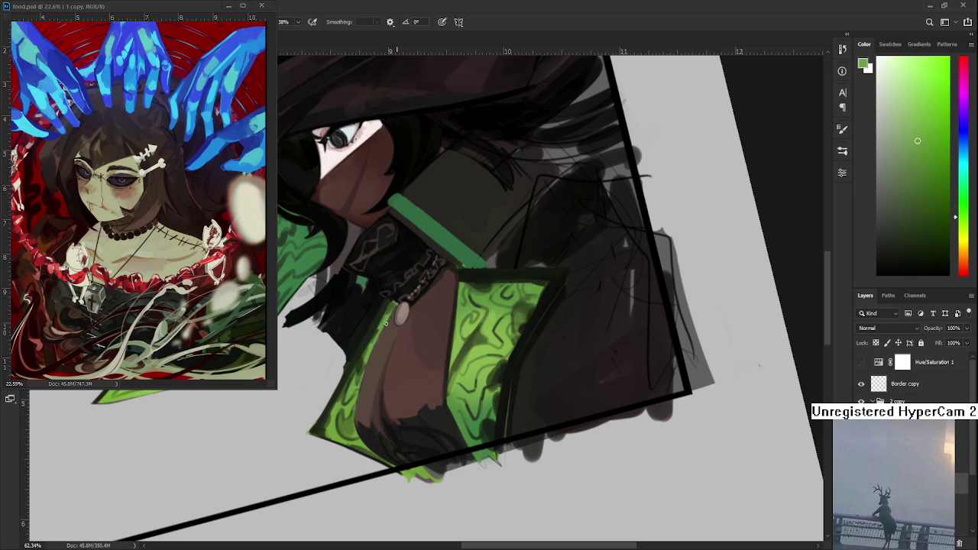
pyautogui.keyDown('alt'); pyautogui.click(372, 339); pyautogui.keyUp('alt')
# Step: Shade the chest and lower left lapel in dark brown with a larger brush
pyautogui.keyDown('alt'); pyautogui.click(385, 405); pyautogui.keyUp('alt')
pyautogui.moveTo(386, 405)
pyautogui.mouseDown()
pyautogui.moveTo(387, 443)
pyautogui.moveTo(344, 407)
pyautogui.mouseUp()
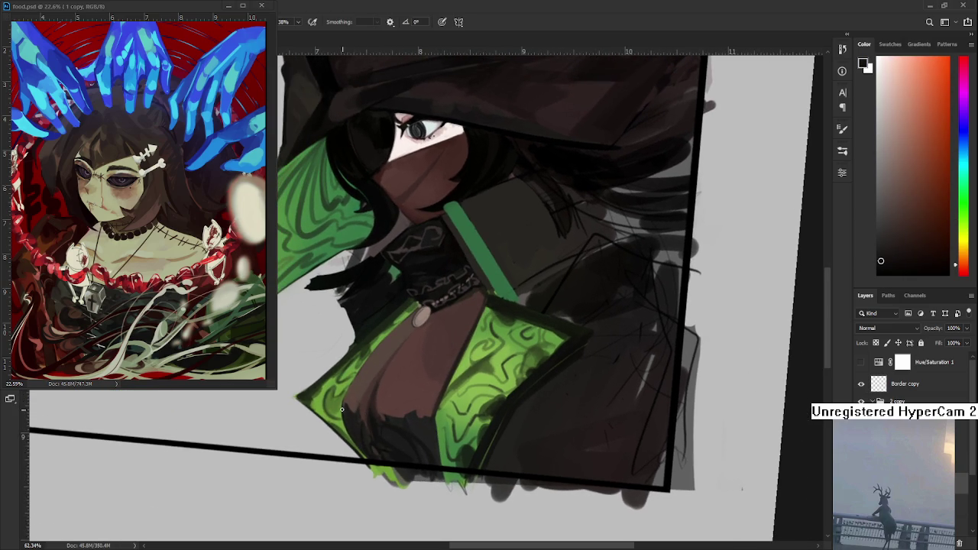
pyautogui.press(']')
pyautogui.press(']')
pyautogui.press(']')
pyautogui.keyDown('alt'); pyautogui.click(356, 425); pyautogui.keyUp('alt')
pyautogui.keyDown('alt'); pyautogui.click(365, 433); pyautogui.keyUp('alt')
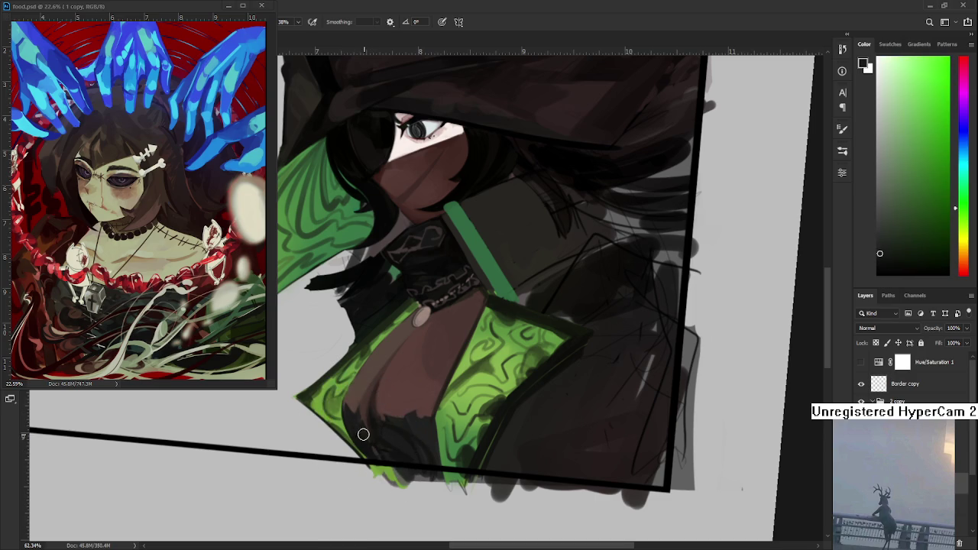
pyautogui.keyDown('alt'); pyautogui.click(359, 432); pyautogui.keyUp('alt')
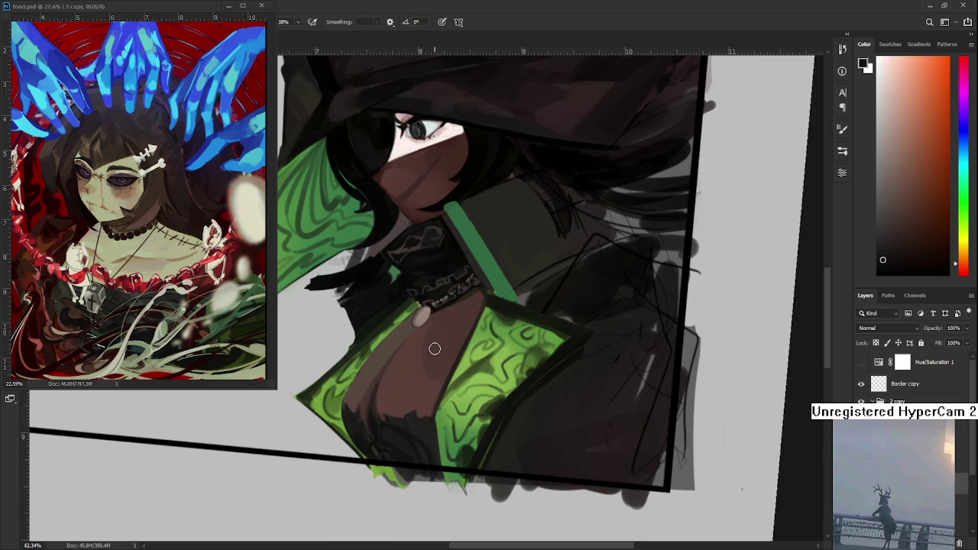
pyautogui.scroll(-5, 433, 349)
pyautogui.scroll(5, 501, 327)
pyautogui.keyDown('alt'); pyautogui.click(363, 449); pyautogui.keyUp('alt')
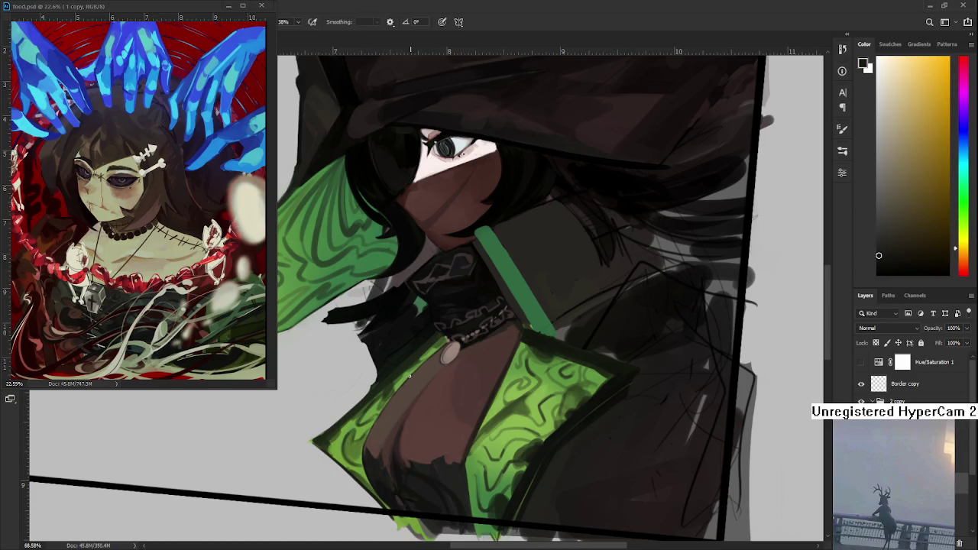
pyautogui.keyDown('alt'); pyautogui.click(429, 364); pyautogui.keyUp('alt')
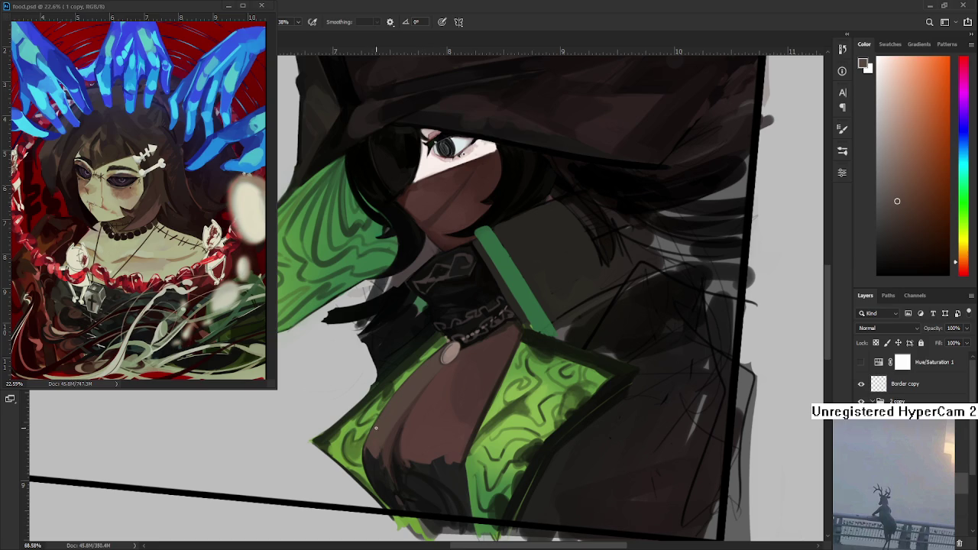
# Step: Check the portrait zoomed out, then paint with a redder brown picked from the chest
pyautogui.scroll(-1, 374, 430)
pyautogui.scroll(-1, 412, 382)
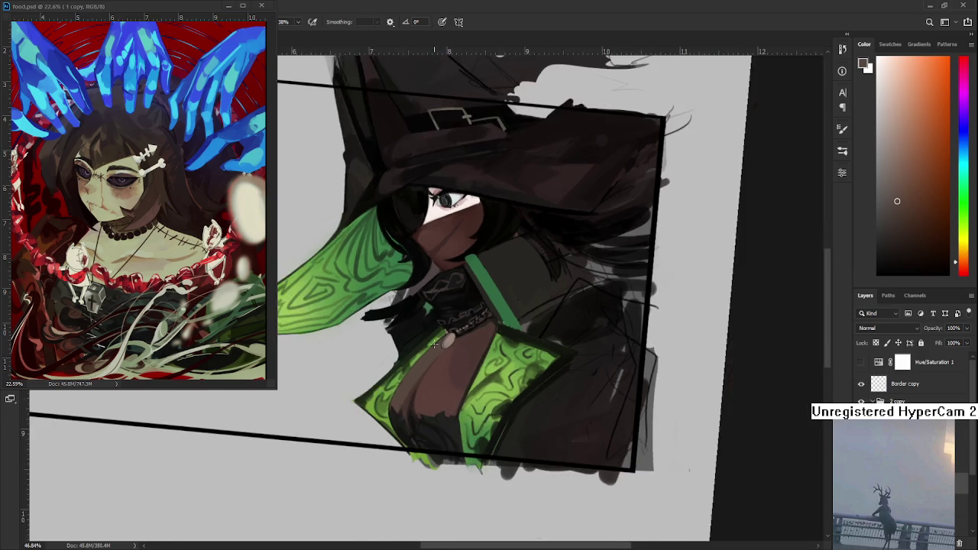
pyautogui.scroll(-2, 442, 342)
pyautogui.scroll(-1, 443, 342)
pyautogui.scroll(2, 474, 359)
pyautogui.scroll(2, 504, 382)
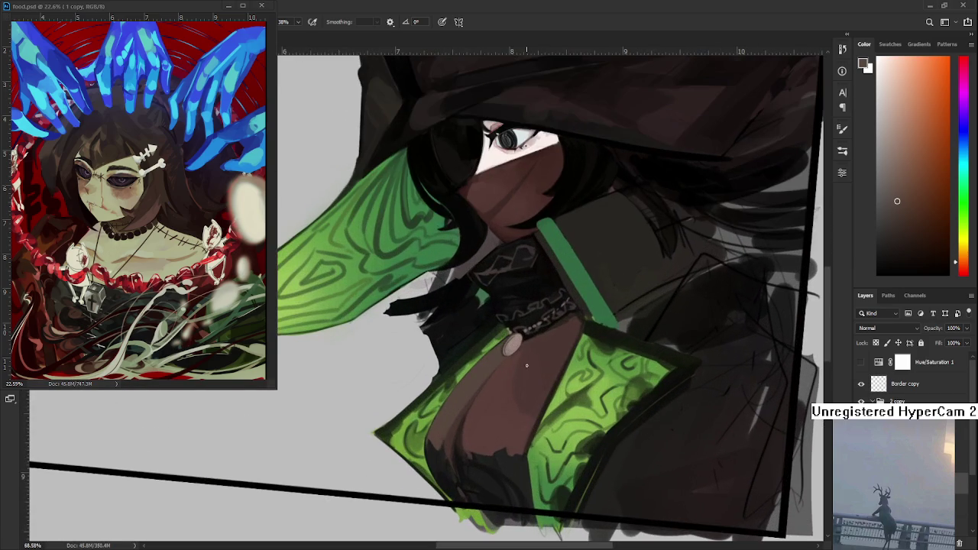
pyautogui.keyDown('alt'); pyautogui.click(520, 401); pyautogui.keyUp('alt')
pyautogui.scroll(-1, 504, 401)
pyautogui.scroll(-1, 473, 343)
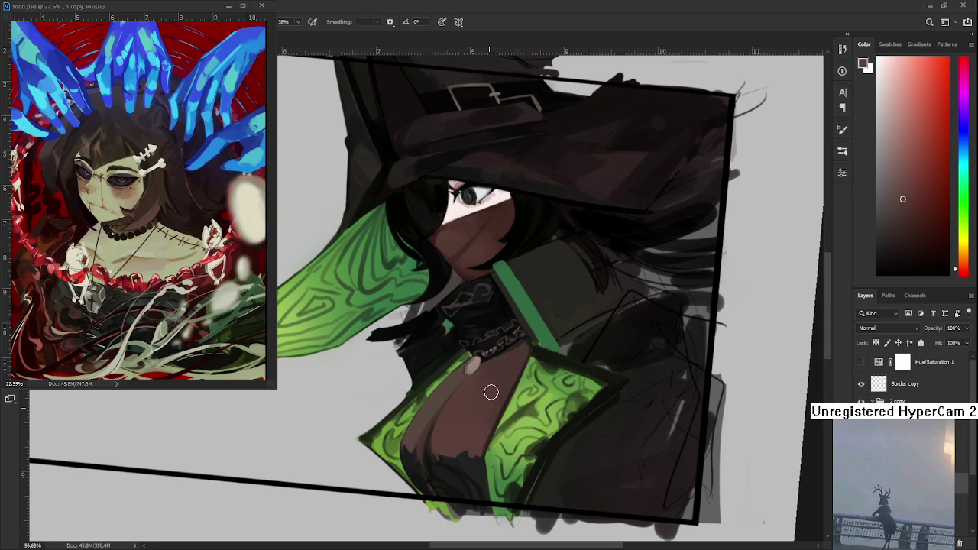
# Step: Shade below the brooch with alternating darker, lighter and orange-brown chest tones
pyautogui.keyDown('alt'); pyautogui.click(475, 385); pyautogui.keyUp('alt')
pyautogui.keyDown('alt'); pyautogui.click(496, 381); pyautogui.keyUp('alt')
pyautogui.keyDown('alt'); pyautogui.click(473, 413); pyautogui.keyUp('alt')
pyautogui.keyDown('alt'); pyautogui.click(486, 373); pyautogui.keyUp('alt')
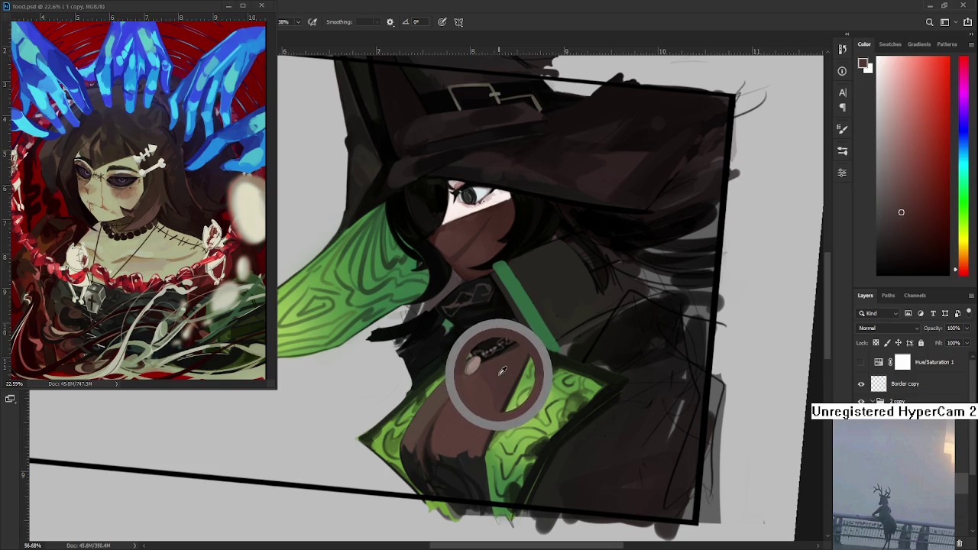
pyautogui.keyDown('alt'); pyautogui.click(478, 402); pyautogui.keyUp('alt')
pyautogui.keyDown('alt'); pyautogui.click(481, 403); pyautogui.keyUp('alt')
pyautogui.keyDown('alt'); pyautogui.click(494, 367); pyautogui.keyUp('alt')
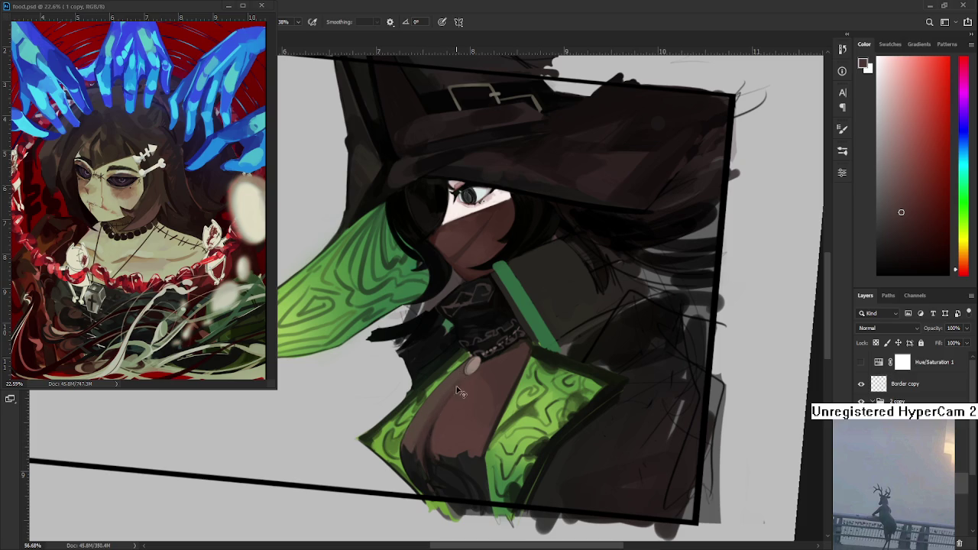
pyautogui.keyDown('alt'); pyautogui.click(424, 435); pyautogui.keyUp('alt')
pyautogui.keyDown('alt'); pyautogui.click(447, 388); pyautogui.keyUp('alt')
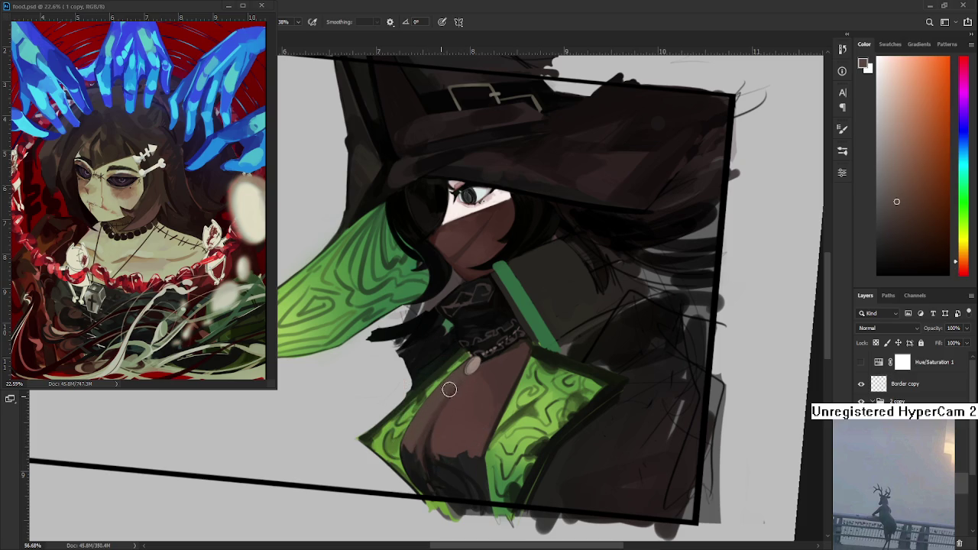
# Step: Deepen the chest shadows with darker skin and shadow tones sampled from the chest
pyautogui.scroll(-1, 470, 369)
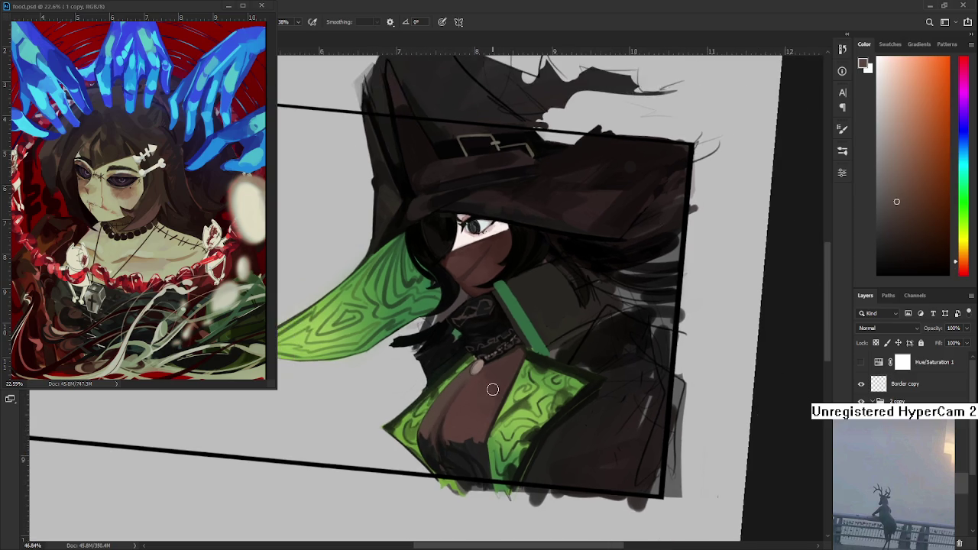
pyautogui.scroll(-1, 473, 371)
pyautogui.scroll(-1, 496, 374)
pyautogui.scroll(-1, 501, 376)
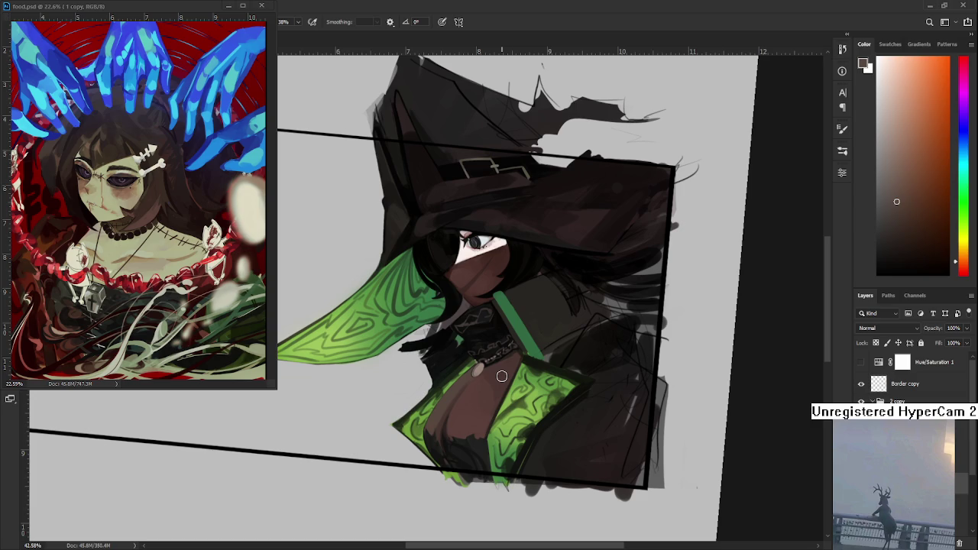
pyautogui.scroll(2, 458, 399)
pyautogui.scroll(2, 457, 397)
pyautogui.keyDown('alt'); pyautogui.click(438, 390); pyautogui.keyUp('alt')
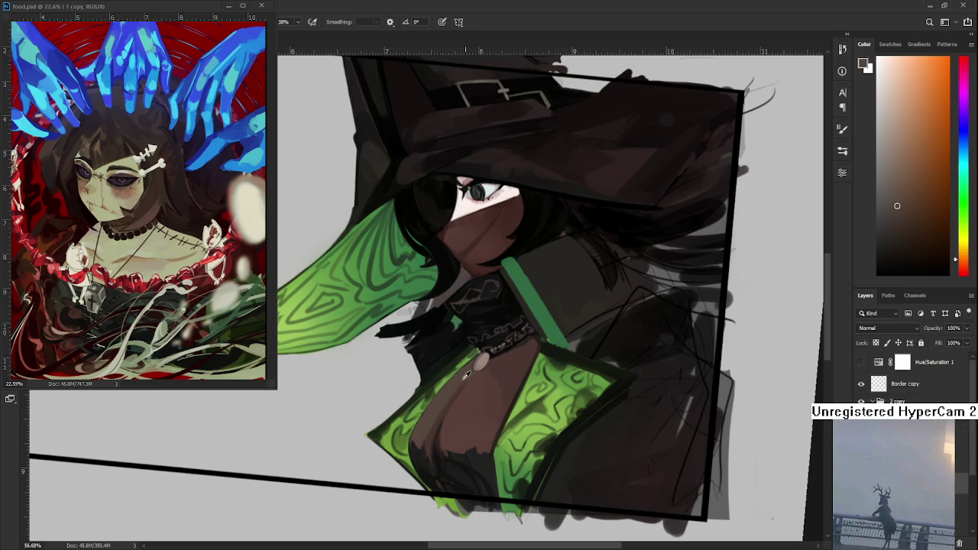
pyautogui.keyDown('alt'); pyautogui.click(469, 371); pyautogui.keyUp('alt')
pyautogui.keyDown('alt'); pyautogui.click(465, 371); pyautogui.keyUp('alt')
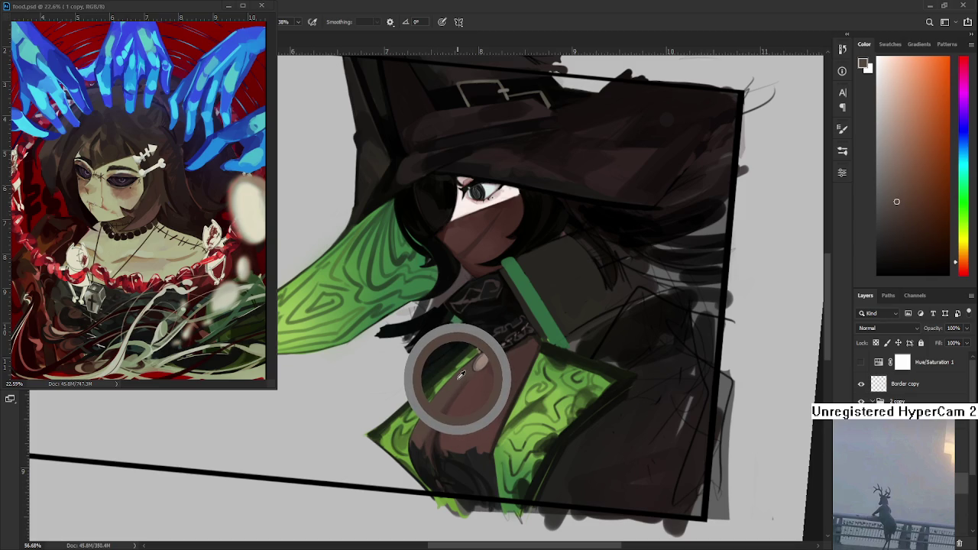
pyautogui.keyDown('alt'); pyautogui.click(459, 377); pyautogui.keyUp('alt')
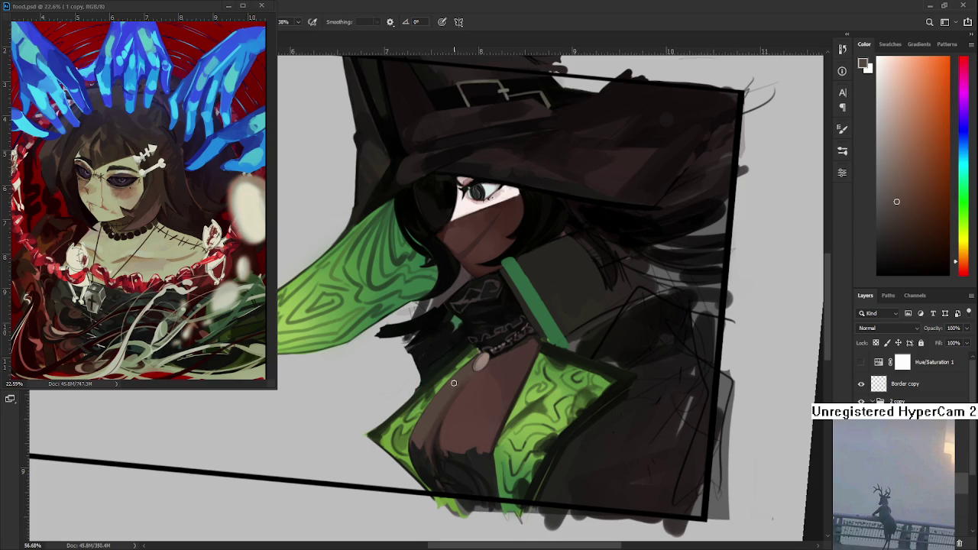
pyautogui.keyDown('alt'); pyautogui.click(451, 385); pyautogui.keyUp('alt')
pyautogui.keyDown('alt'); pyautogui.click(453, 387); pyautogui.keyUp('alt')
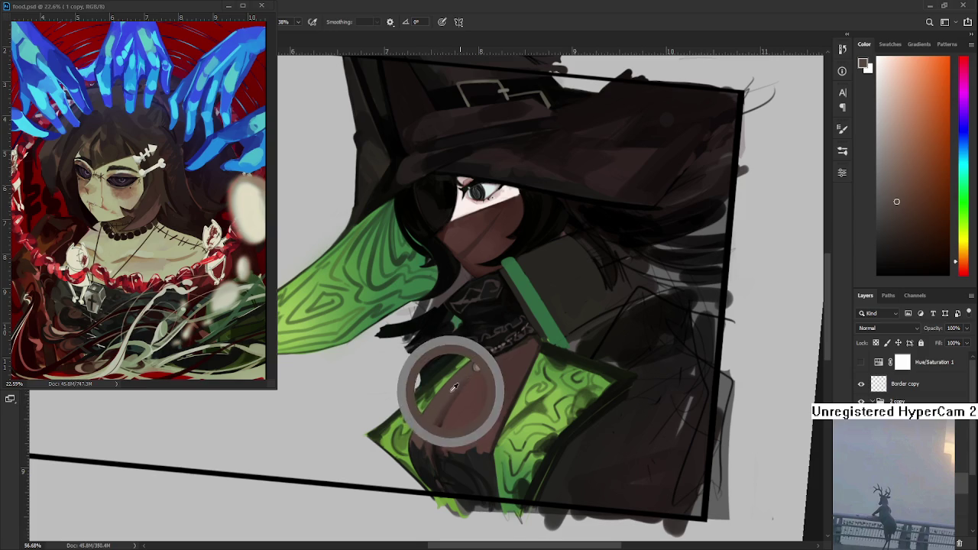
pyautogui.keyDown('alt'); pyautogui.click(440, 399); pyautogui.keyUp('alt')
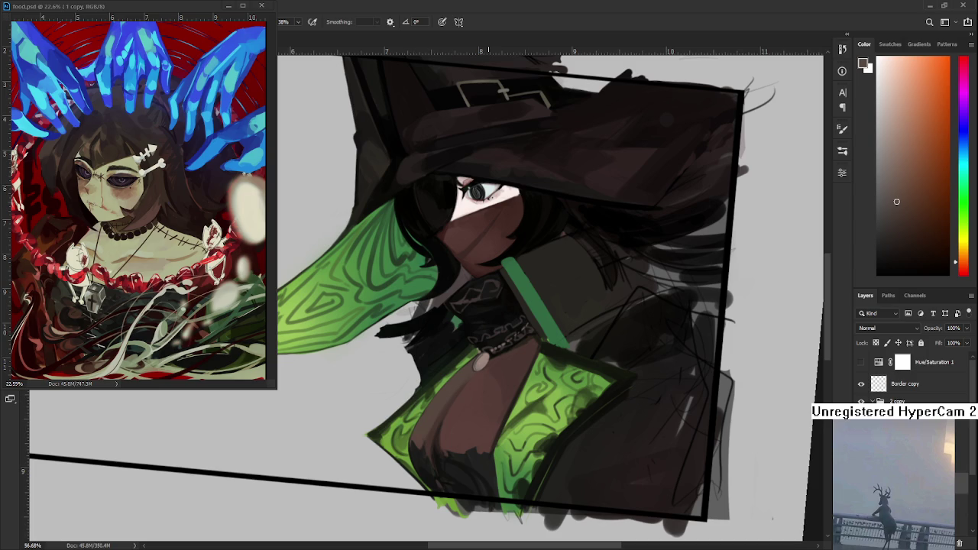
pyautogui.scroll(-2, 443, 410)
# Step: Tilt the view clockwise onto the green chest panel and paint robe details in dark green
pyautogui.scroll(2, 443, 410)
pyautogui.scroll(2, 443, 410)
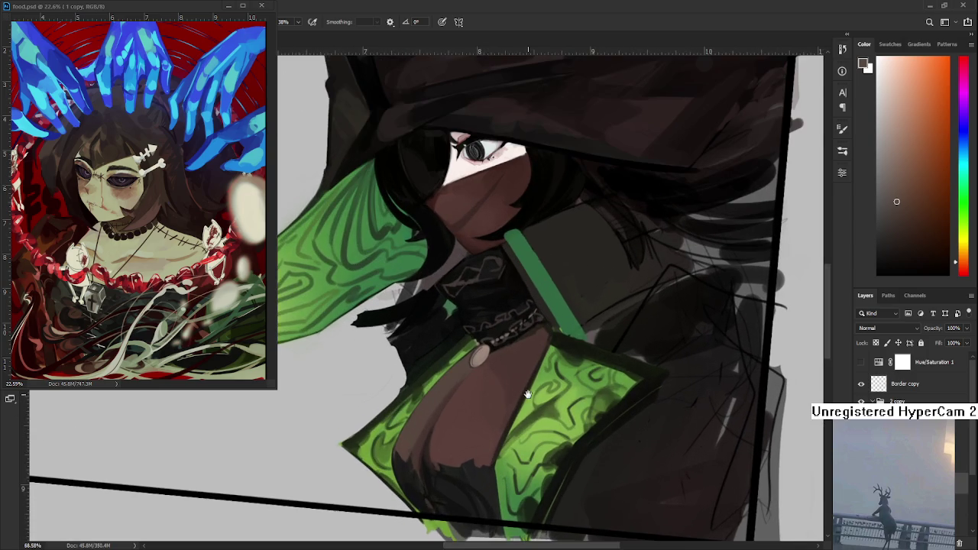
pyautogui.moveTo(527, 396); pyautogui.dragTo(443, 410)
pyautogui.press('r')
pyautogui.moveTo(512, 338)
pyautogui.mouseDown()
pyautogui.moveTo(515, 363)
pyautogui.moveTo(413, 470)
pyautogui.moveTo(435, 450)
pyautogui.moveTo(374, 452)
pyautogui.mouseUp()
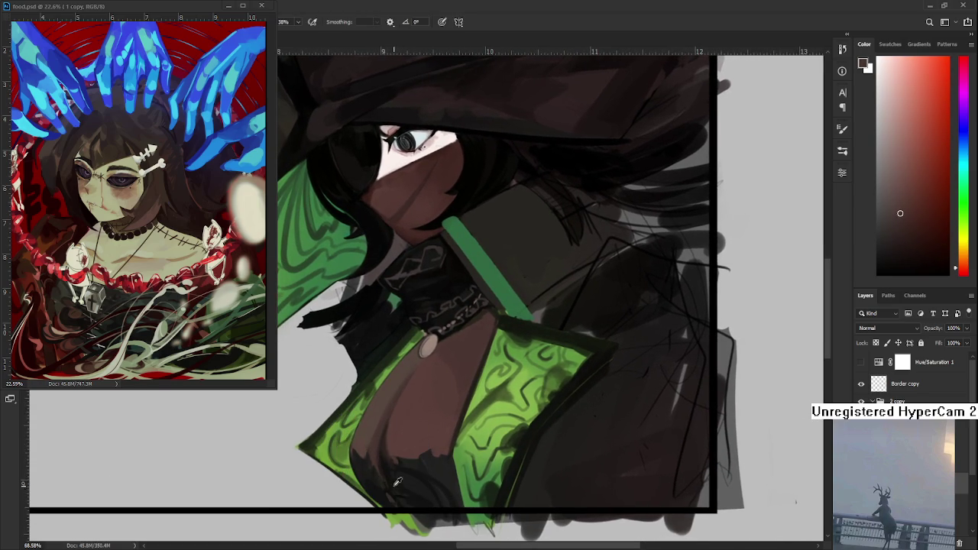
pyautogui.keyDown('alt'); pyautogui.click(380, 477); pyautogui.keyUp('alt')
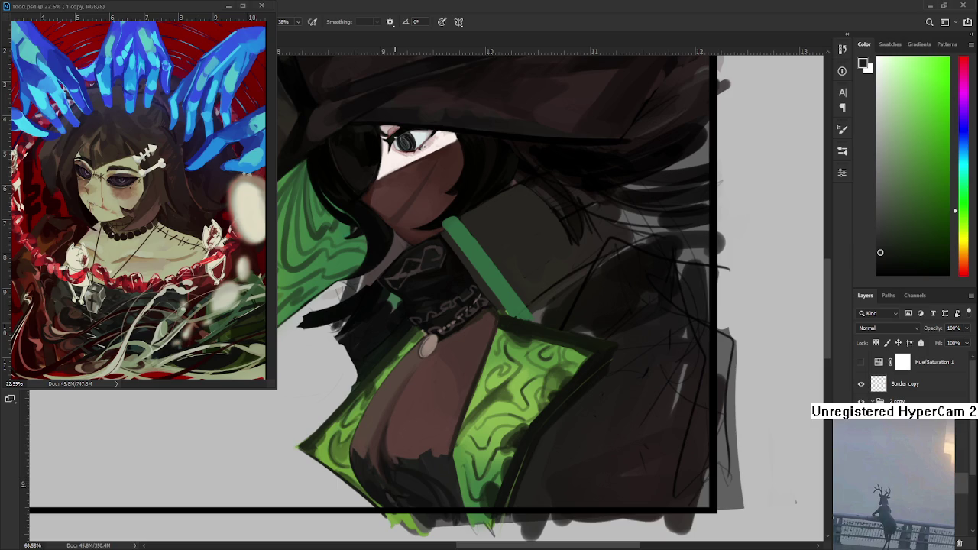
pyautogui.scroll(-1, 374, 397)
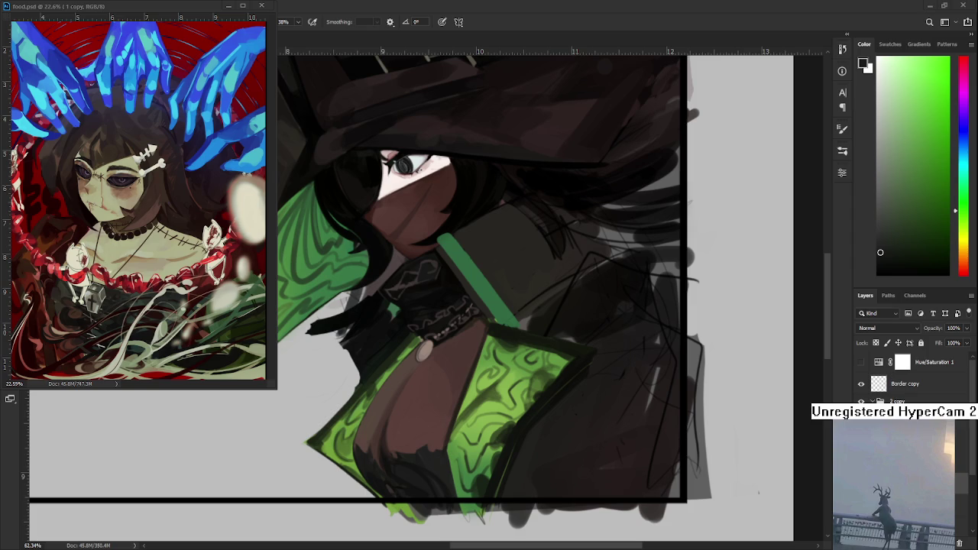
pyautogui.scroll(-1, 481, 483)
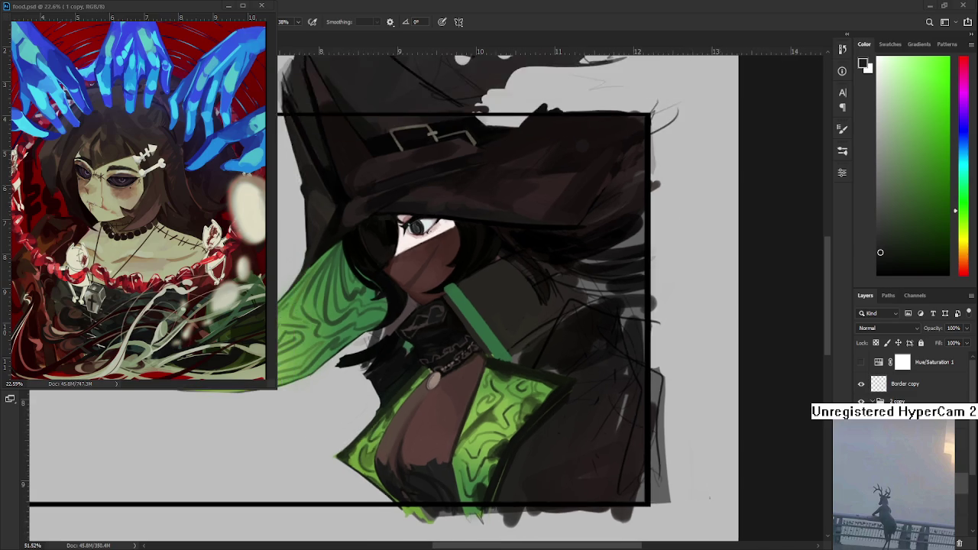
# Step: Zoom out to review the whole portrait, then zoom back and sample a dark robe tone
pyautogui.scroll(-1, 482, 483)
pyautogui.scroll(-1, 481, 484)
pyautogui.scroll(-1, 481, 484)
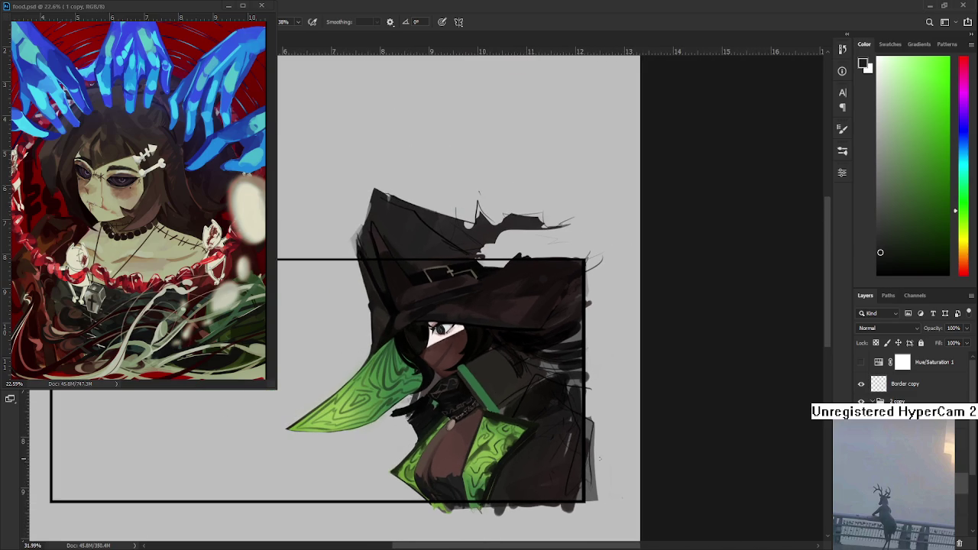
pyautogui.scroll(2, 552, 456)
pyautogui.scroll(1, 552, 456)
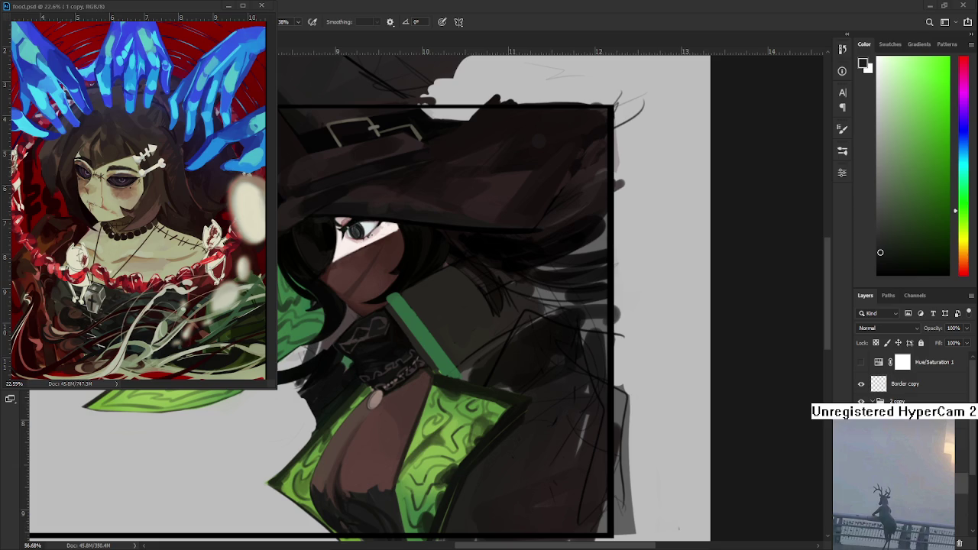
pyautogui.keyDown('alt'); pyautogui.click(459, 385); pyautogui.keyUp('alt')
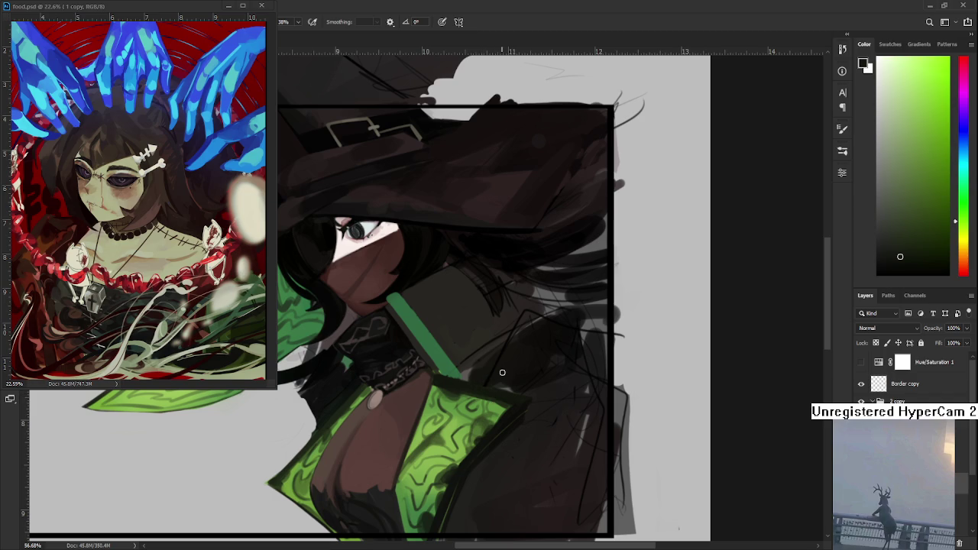
pyautogui.press('space')
# Step: Rotate the view about 35 degrees and touch up the collar stripe with green, dark shade and yellow-green
pyautogui.press('r')
pyautogui.moveTo(504, 378); pyautogui.dragTo(374, 361)
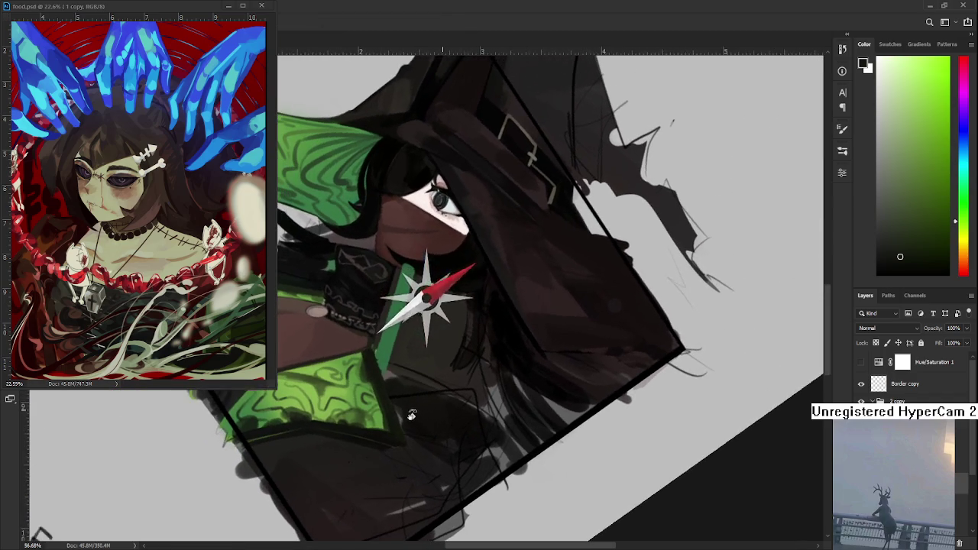
pyautogui.keyDown('alt'); pyautogui.click(372, 359); pyautogui.keyUp('alt')
pyautogui.moveTo(372, 358); pyautogui.dragTo(374, 362)
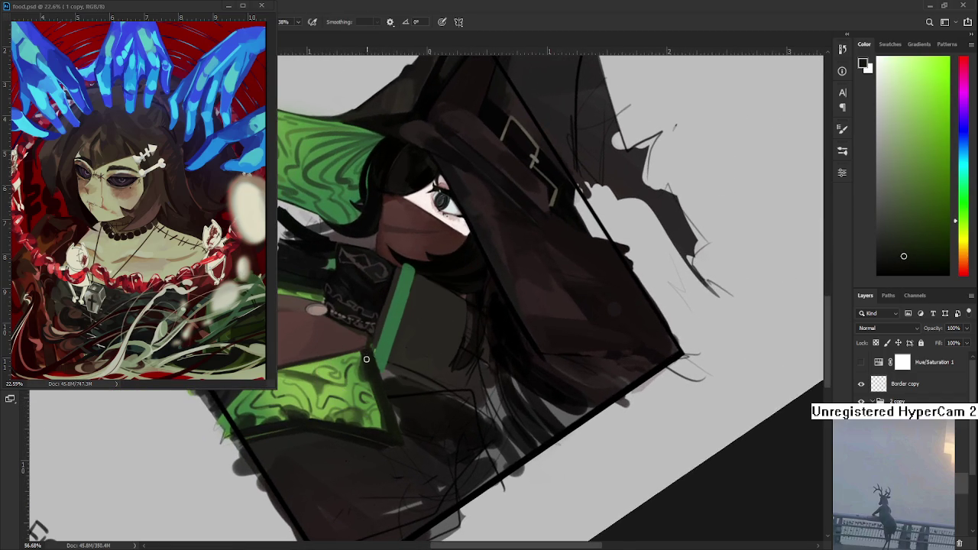
pyautogui.keyDown('alt'); pyautogui.click(382, 356); pyautogui.keyUp('alt')
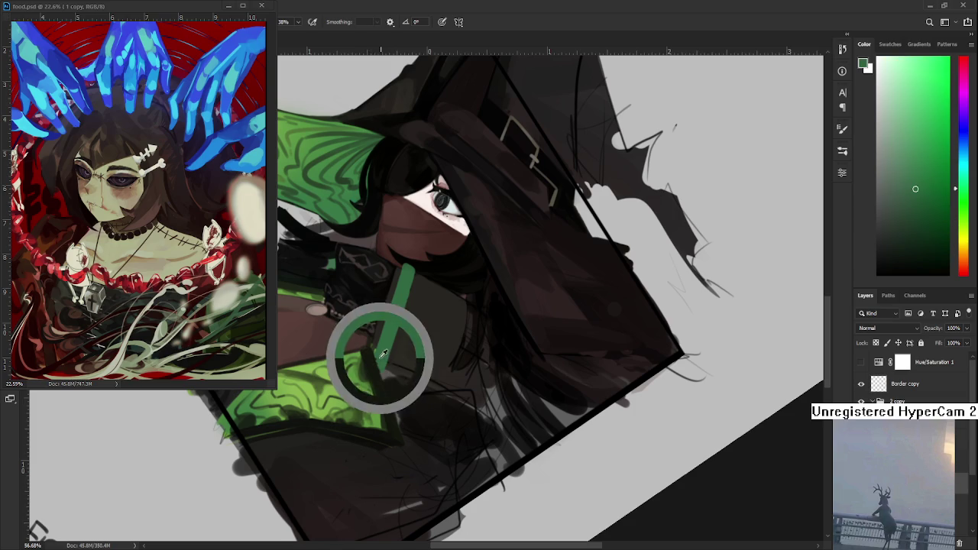
pyautogui.keyDown('alt'); pyautogui.click(371, 359); pyautogui.keyUp('alt')
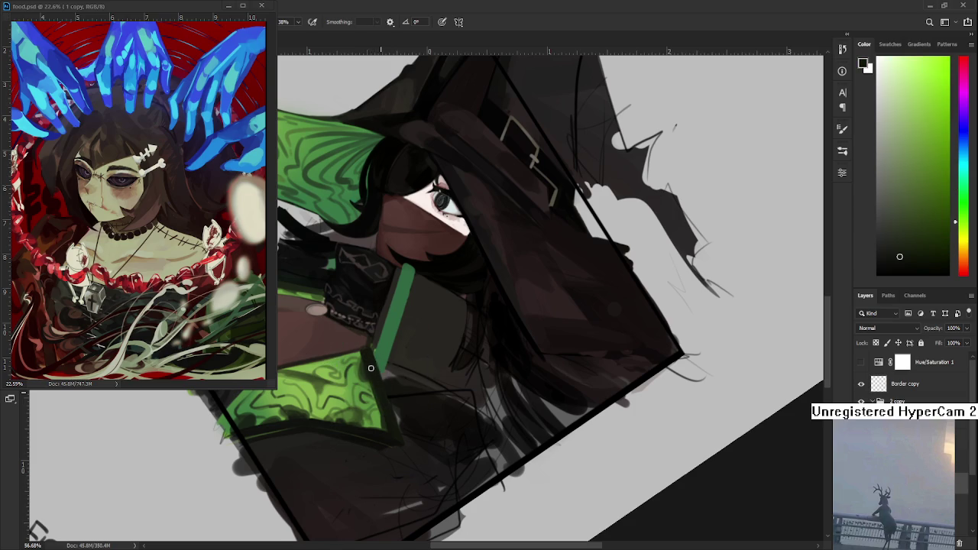
pyautogui.keyDown('alt'); pyautogui.click(382, 434); pyautogui.keyUp('alt')
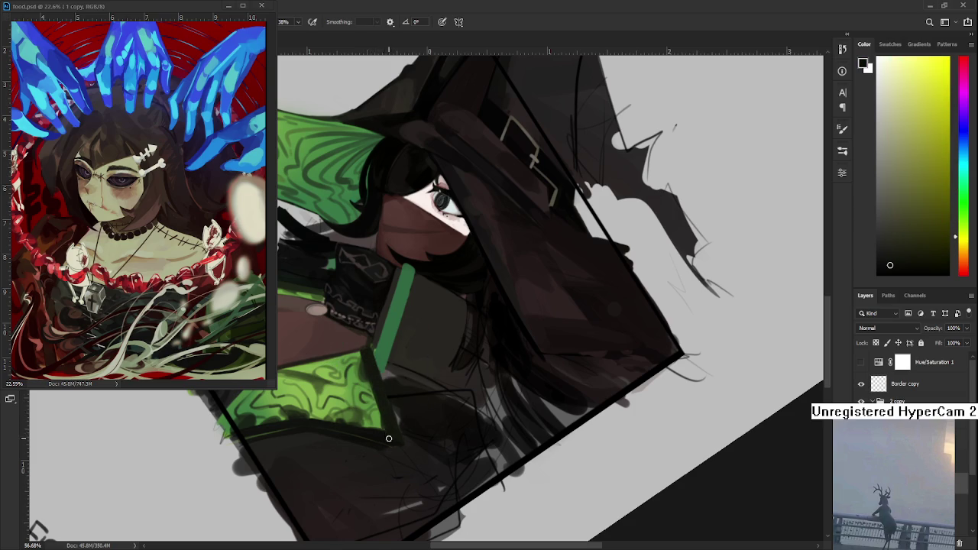
# Step: Return the view to upright and zoom in and out to review the collar and chest panels
pyautogui.press('r')
pyautogui.moveTo(389, 437)
pyautogui.mouseDown()
pyautogui.moveTo(501, 370)
pyautogui.moveTo(456, 332)
pyautogui.mouseUp()
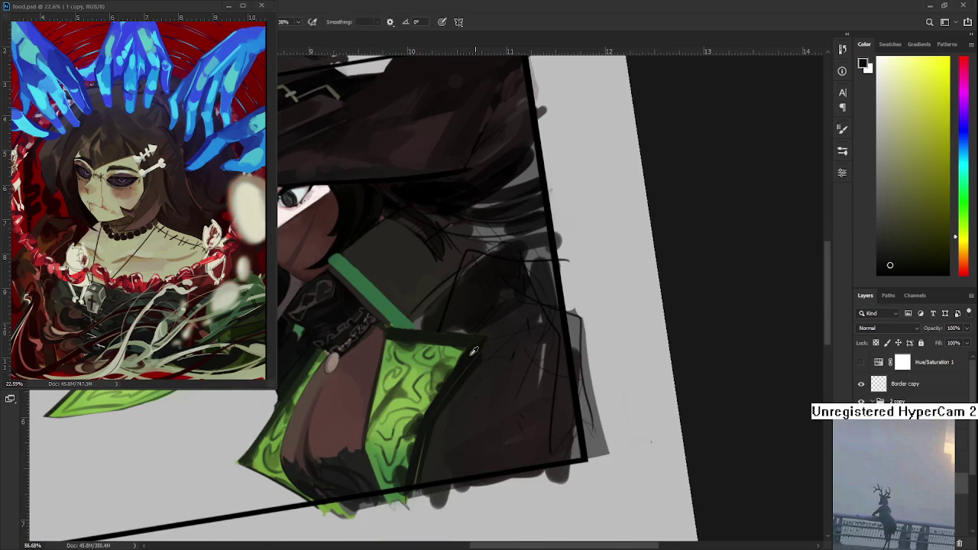
pyautogui.scroll(-5, 651, 440)
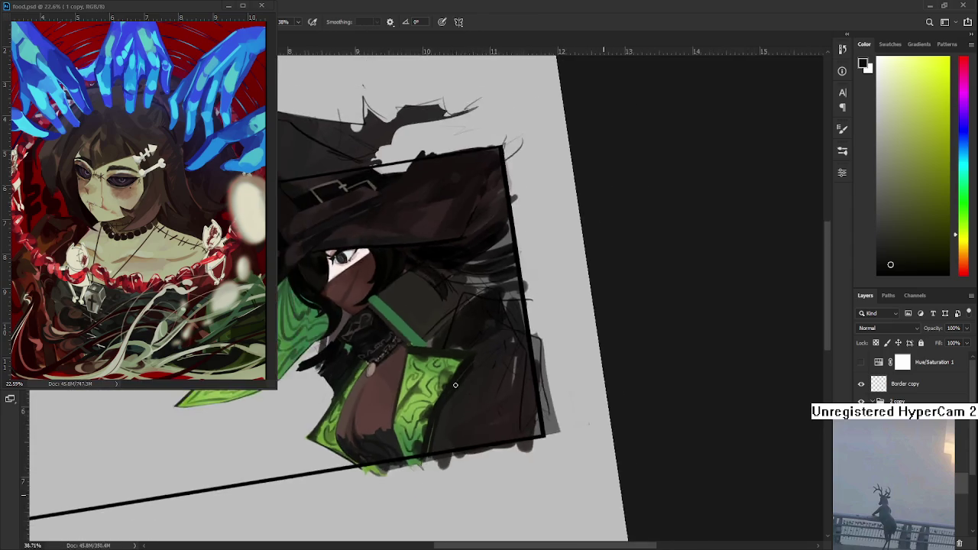
pyautogui.press('r')
pyautogui.moveTo(584, 378); pyautogui.dragTo(559, 418)
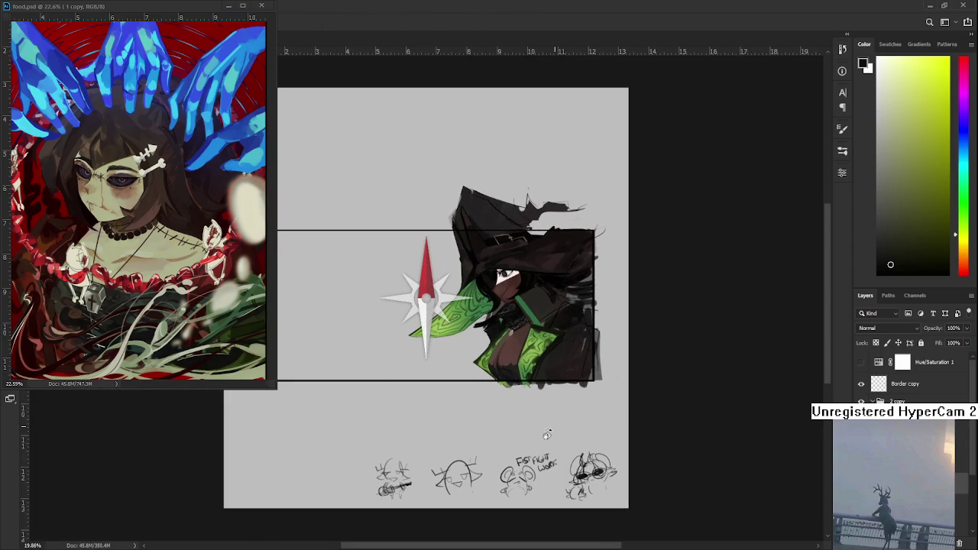
pyautogui.scroll(2, 552, 371)
pyautogui.scroll(1, 552, 372)
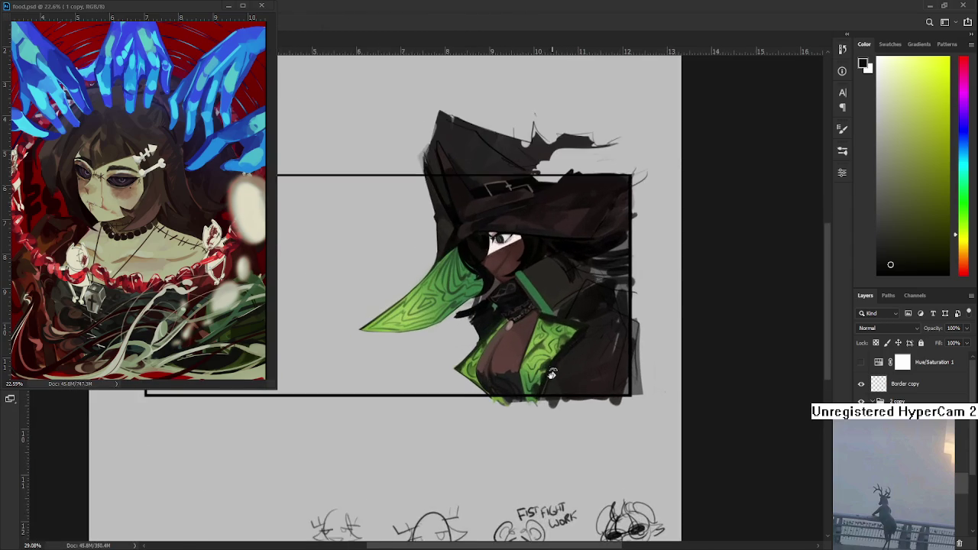
pyautogui.scroll(1, 556, 378)
pyautogui.scroll(1, 556, 378)
pyautogui.scroll(1, 535, 394)
pyautogui.scroll(-1, 472, 441)
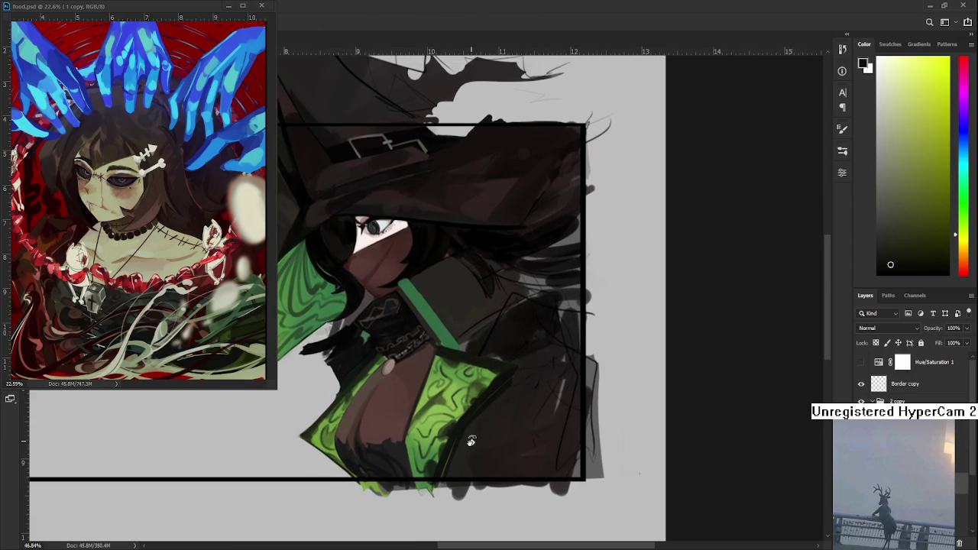
pyautogui.scroll(-1, 472, 440)
pyautogui.scroll(-1, 483, 433)
pyautogui.scroll(1, 489, 428)
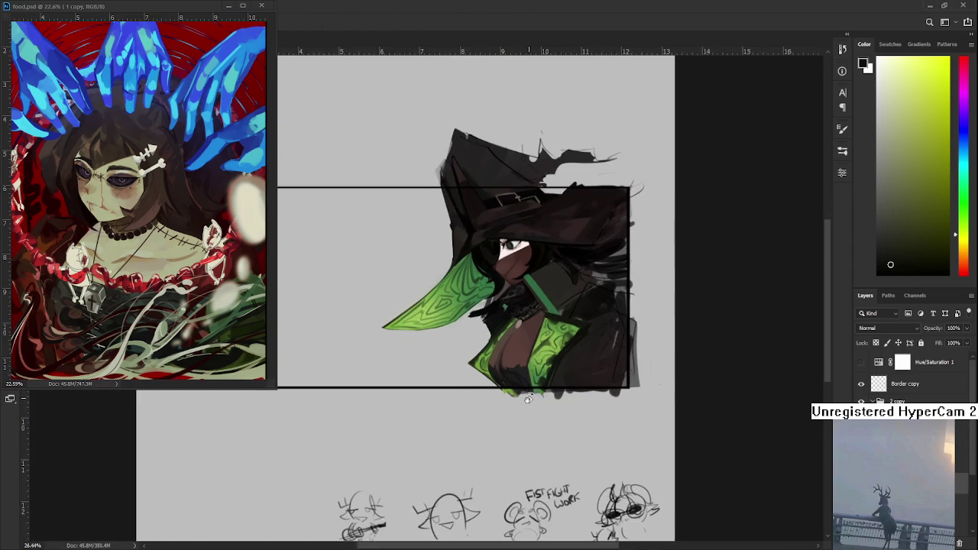
pyautogui.scroll(1, 504, 412)
pyautogui.scroll(1, 527, 397)
pyautogui.scroll(2, 546, 384)
pyautogui.scroll(2, 546, 384)
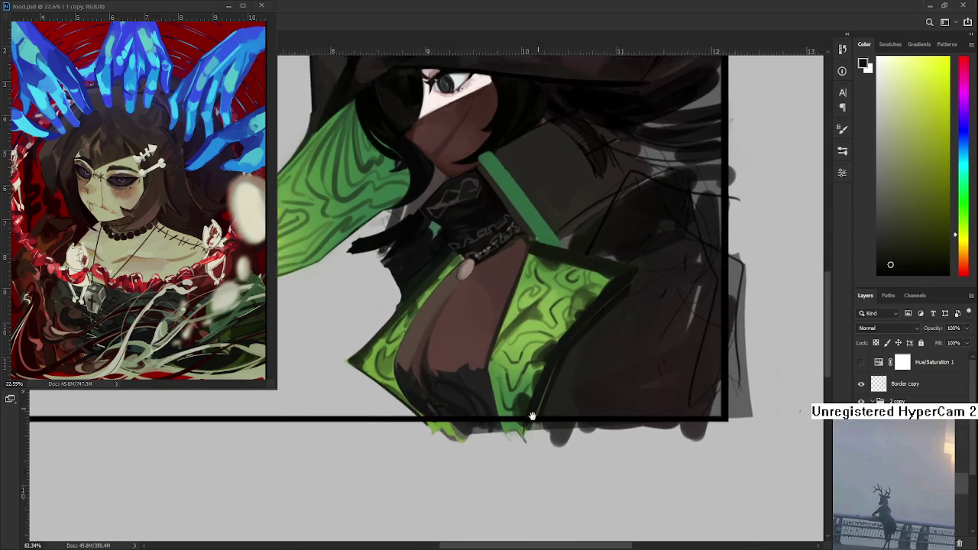
pyautogui.scroll(2, 535, 406)
pyautogui.moveTo(568, 430); pyautogui.dragTo(561, 468)
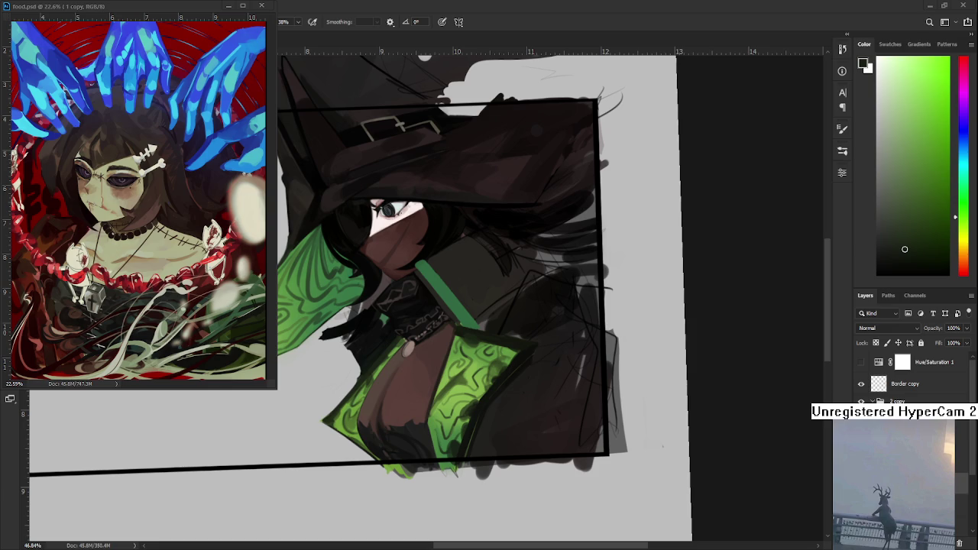
# Step: Mirror the view horizontally to check the drawing and pick a dark reddish-brown from the painting
pyautogui.press('h')
pyautogui.press('h')
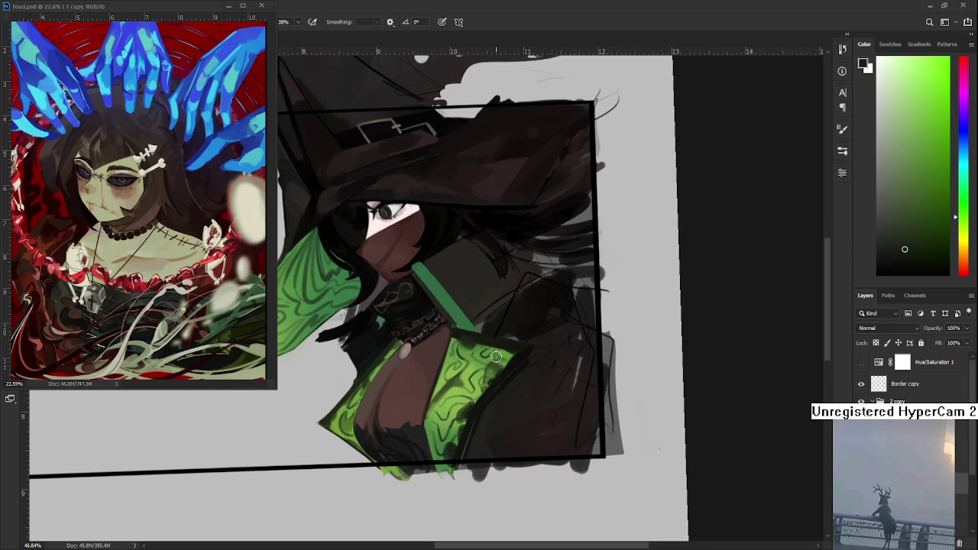
pyautogui.keyDown('alt'); pyautogui.click(380, 417); pyautogui.keyUp('alt')
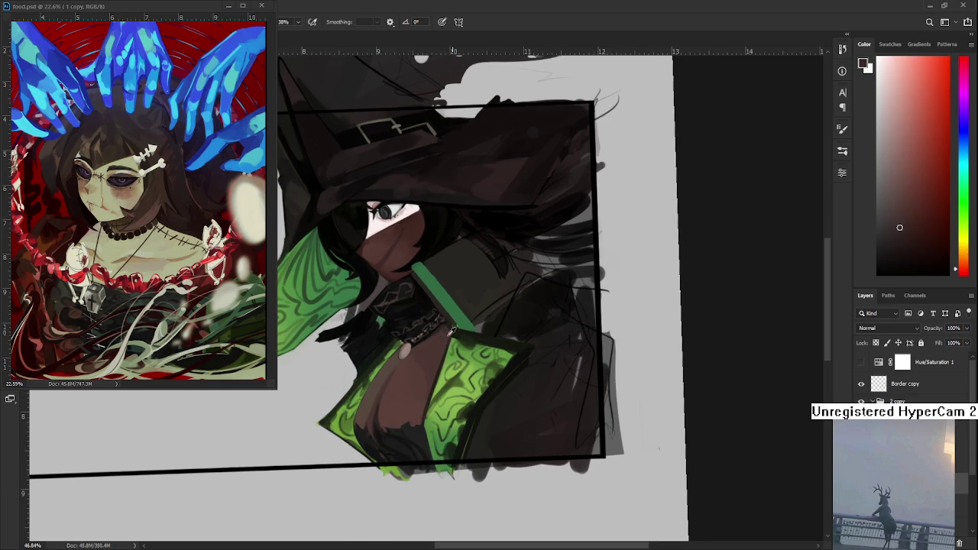
# Step: Eyedrop a dark orange-brown from the witch's collar, then zoom the view out
pyautogui.keyDown('alt'); pyautogui.click(452, 330); pyautogui.keyUp('alt')
pyautogui.keyDown('alt'); pyautogui.click(446, 326); pyautogui.keyUp('alt')
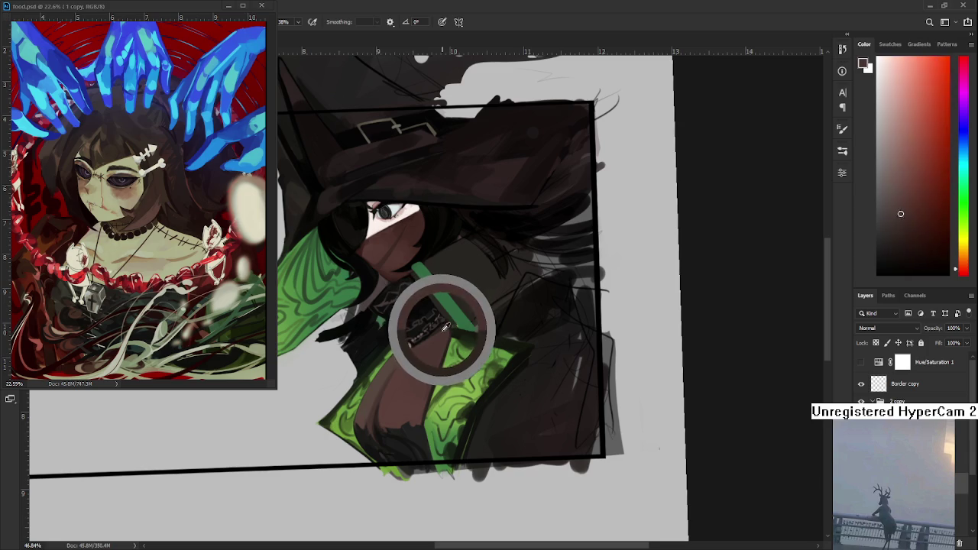
pyautogui.keyDown('alt'); pyautogui.click(450, 331); pyautogui.keyUp('alt')
pyautogui.keyDown('alt'); pyautogui.click(444, 336); pyautogui.keyUp('alt')
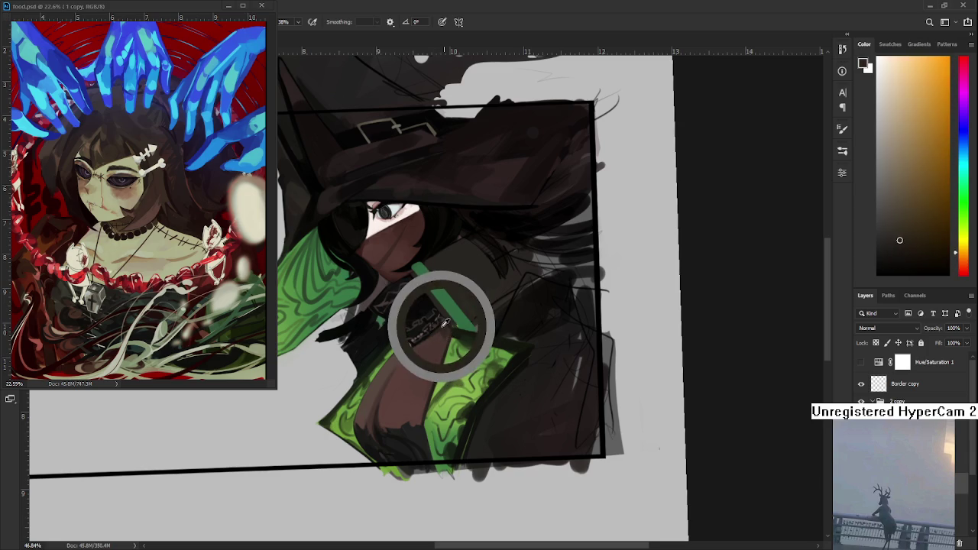
pyautogui.keyDown('alt'); pyautogui.click(447, 336); pyautogui.keyUp('alt')
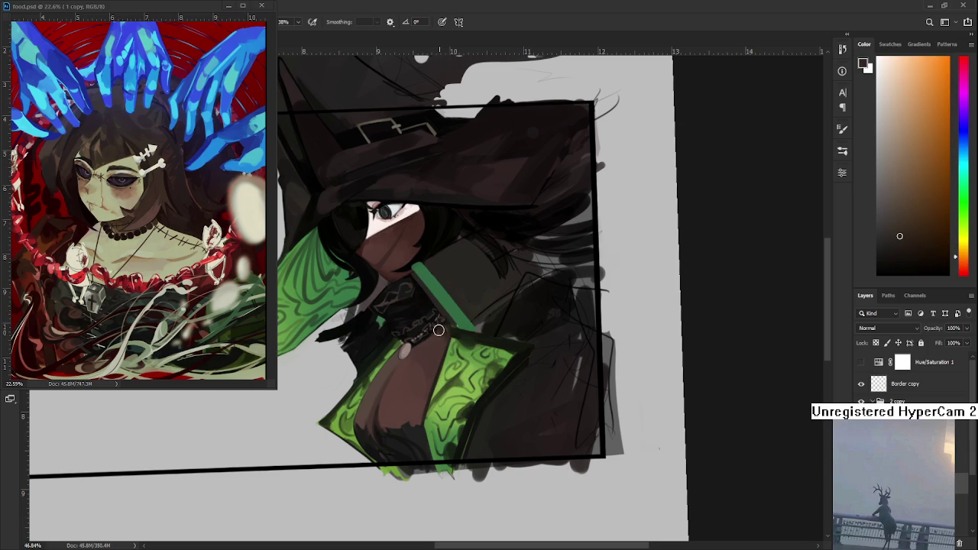
pyautogui.keyDown('alt'); pyautogui.click(443, 328); pyautogui.keyUp('alt')
pyautogui.scroll(-2, 443, 359)
pyautogui.scroll(-2, 442, 373)
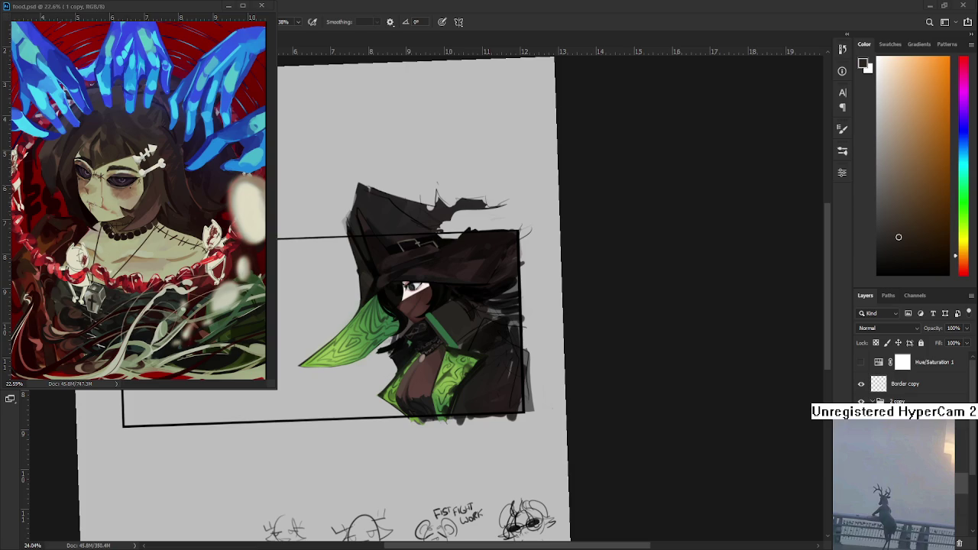
pyautogui.scroll(5, 529, 343)
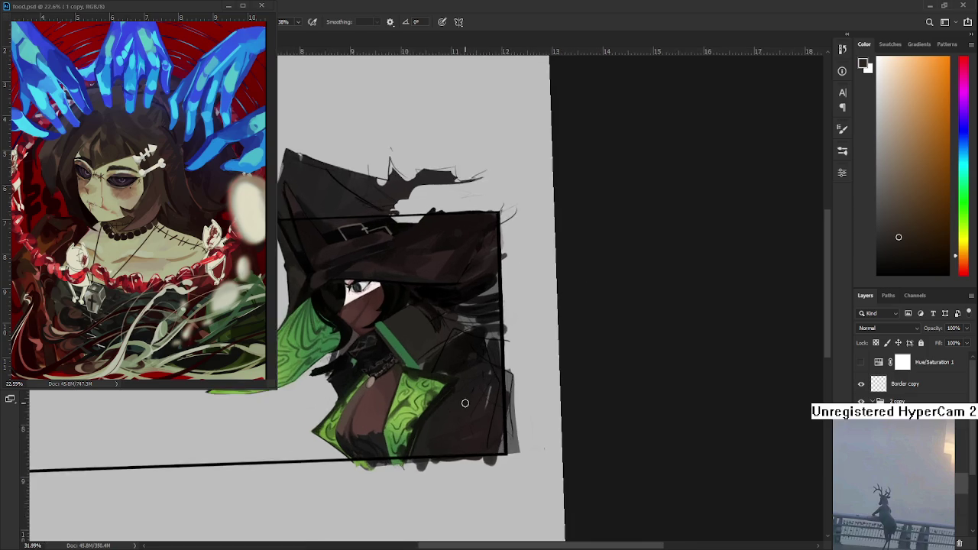
# Step: Tilt the canvas view and sample the dark green of the witch's clothing
pyautogui.moveTo(516, 403); pyautogui.dragTo(428, 412)
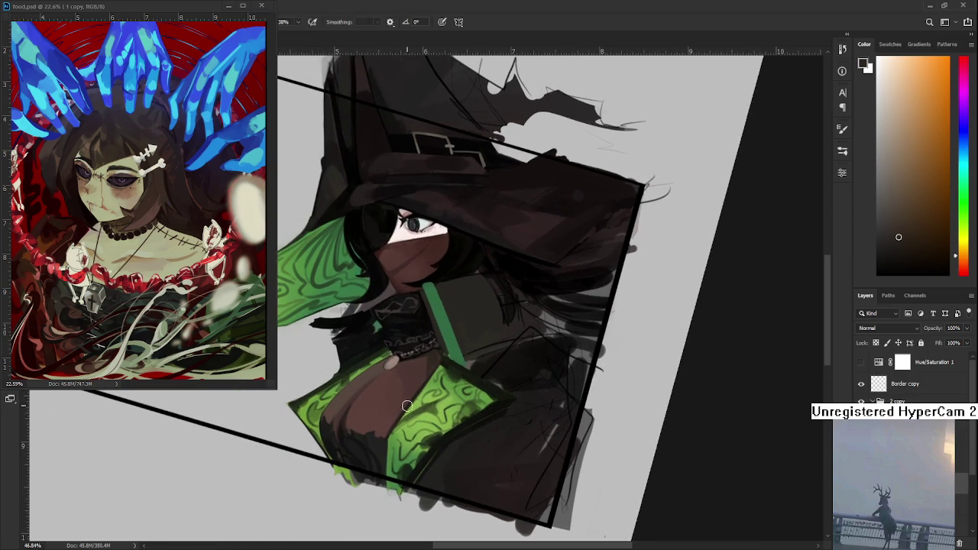
pyautogui.keyDown('alt'); pyautogui.click(372, 443); pyautogui.keyUp('alt')
pyautogui.keyDown('alt'); pyautogui.moveTo(376, 441); pyautogui.dragTo(395, 455); pyautogui.keyUp('alt')
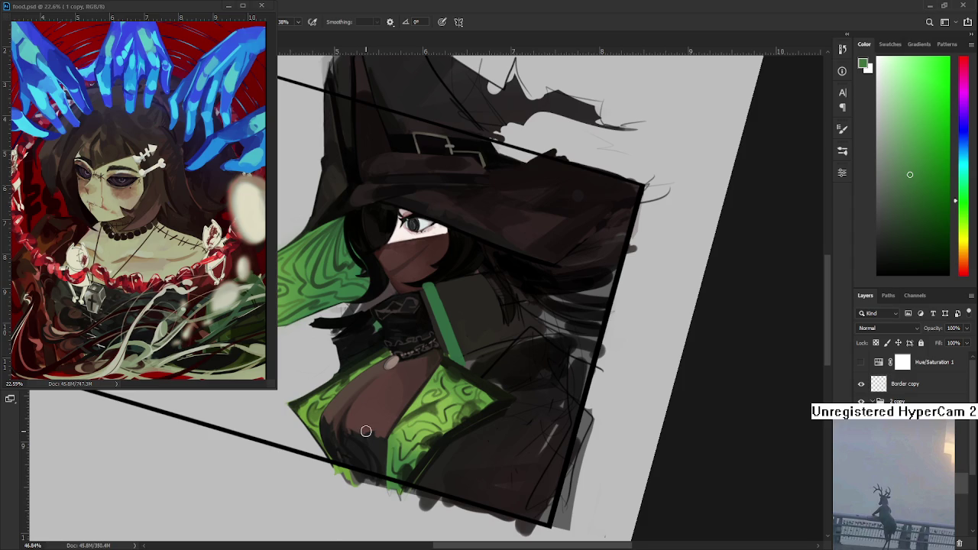
pyautogui.hscroll(3, 366, 431)
# Step: Sample tones from the lower bodice and darken the foreground to a near-black in the Color panel
pyautogui.keyDown('alt'); pyautogui.click(381, 358); pyautogui.keyUp('alt')
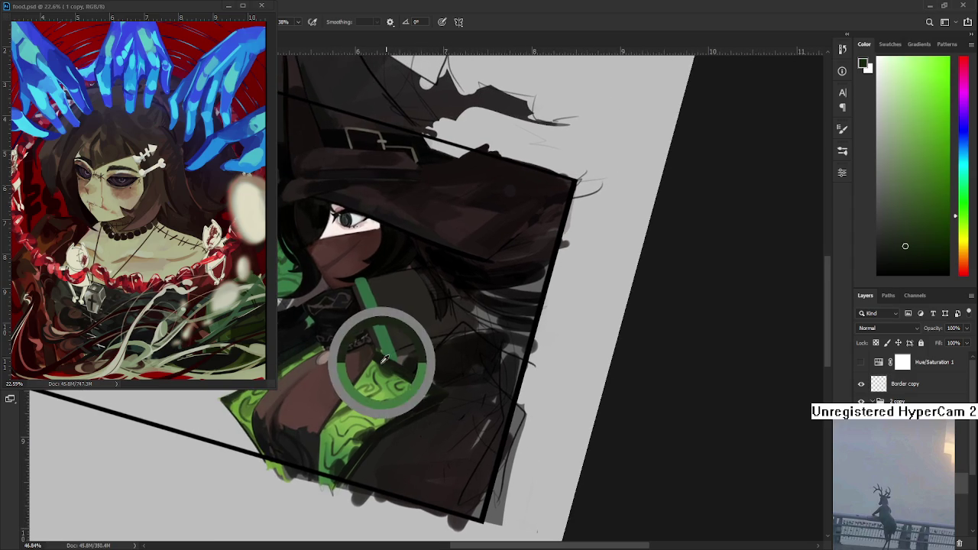
pyautogui.keyDown('alt'); pyautogui.click(383, 357); pyautogui.keyUp('alt')
pyautogui.moveTo(386, 367); pyautogui.dragTo(386, 413)
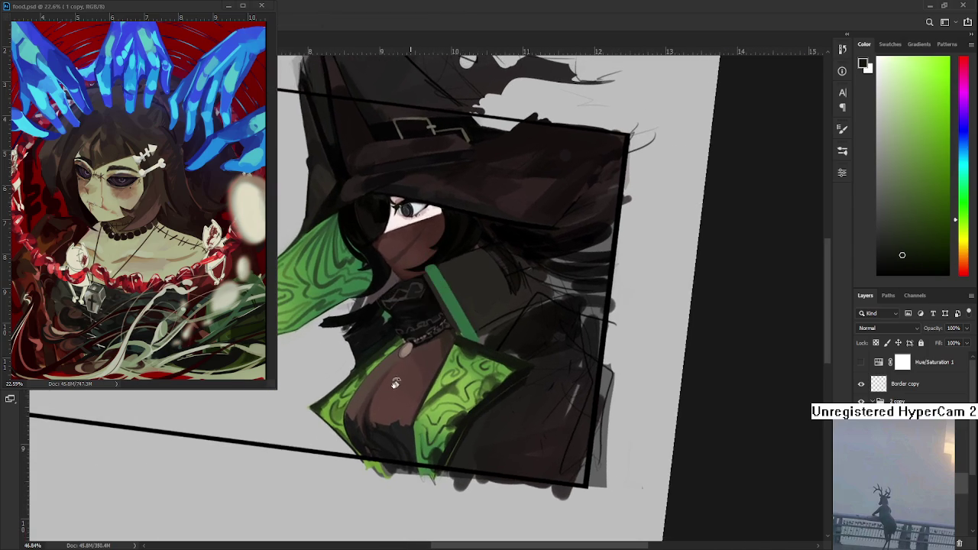
pyautogui.keyDown('alt'); pyautogui.click(391, 420); pyautogui.keyUp('alt')
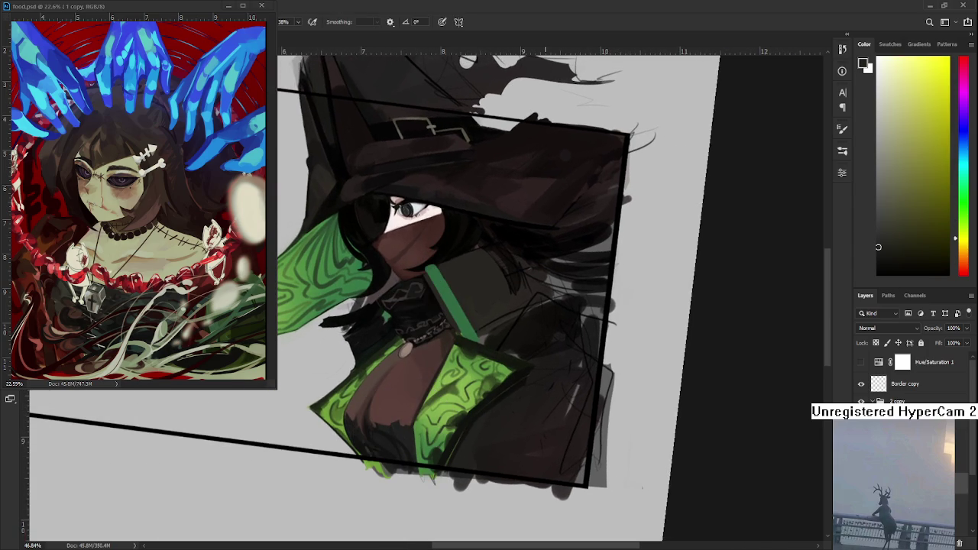
pyautogui.click(877, 269)
pyautogui.keyDown('alt'); pyautogui.click(394, 455); pyautogui.keyUp('alt')
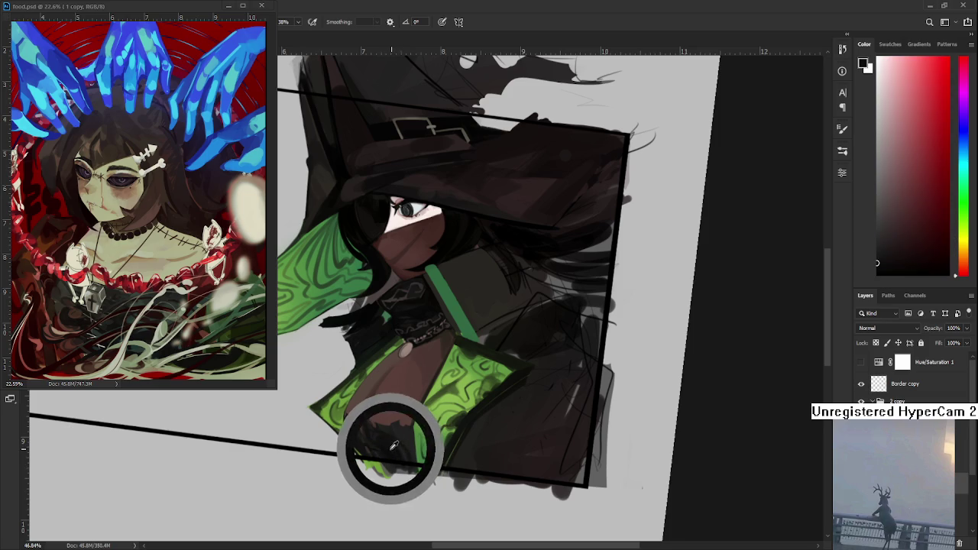
pyautogui.moveTo(401, 454)
pyautogui.mouseDown()
pyautogui.moveTo(466, 424)
pyautogui.moveTo(432, 427)
pyautogui.mouseUp()
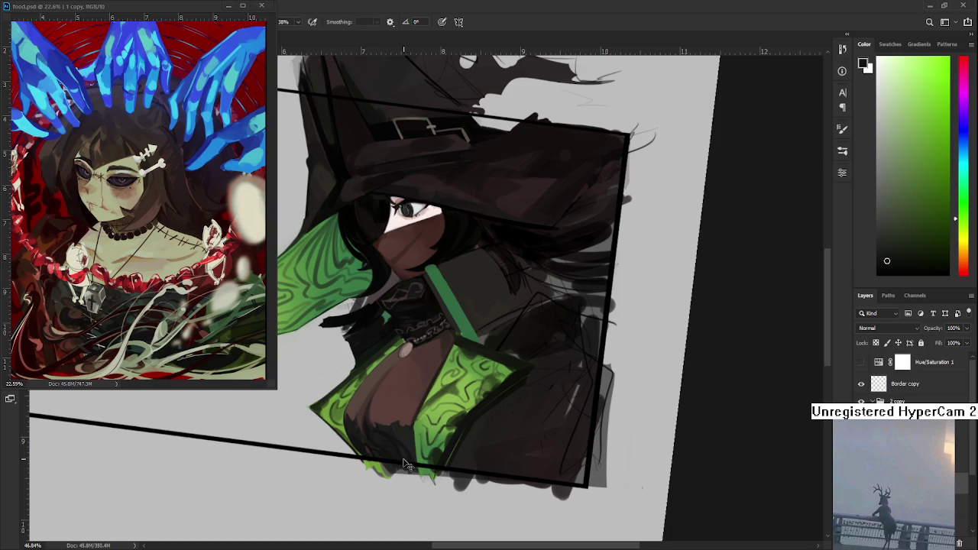
pyautogui.moveTo(454, 443); pyautogui.dragTo(421, 307)
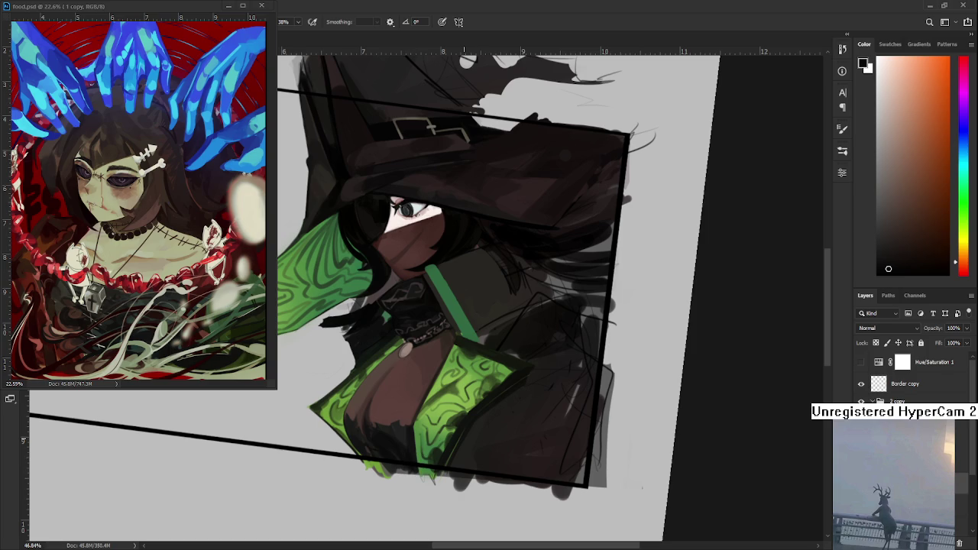
pyautogui.keyDown('alt'); pyautogui.click(410, 416); pyautogui.keyUp('alt')
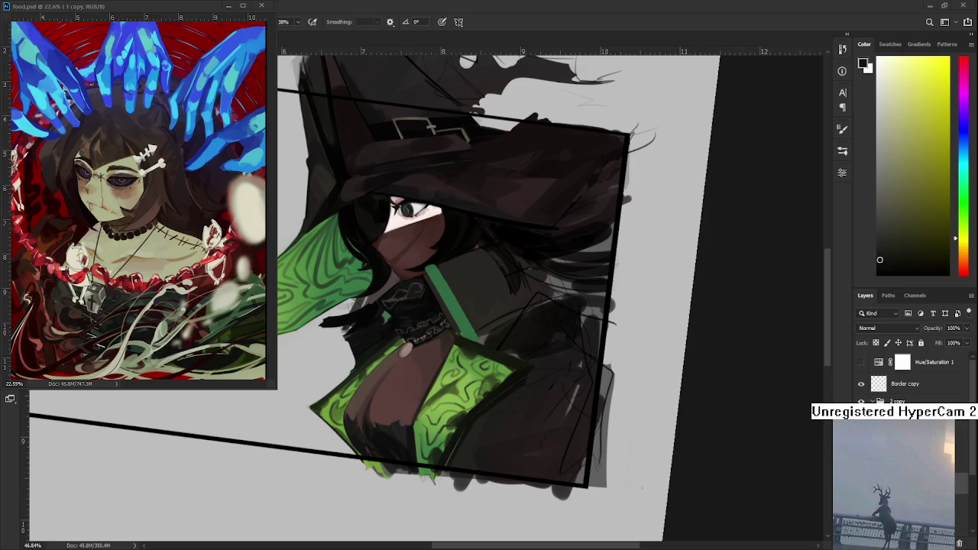
pyautogui.scroll(1, 518, 369)
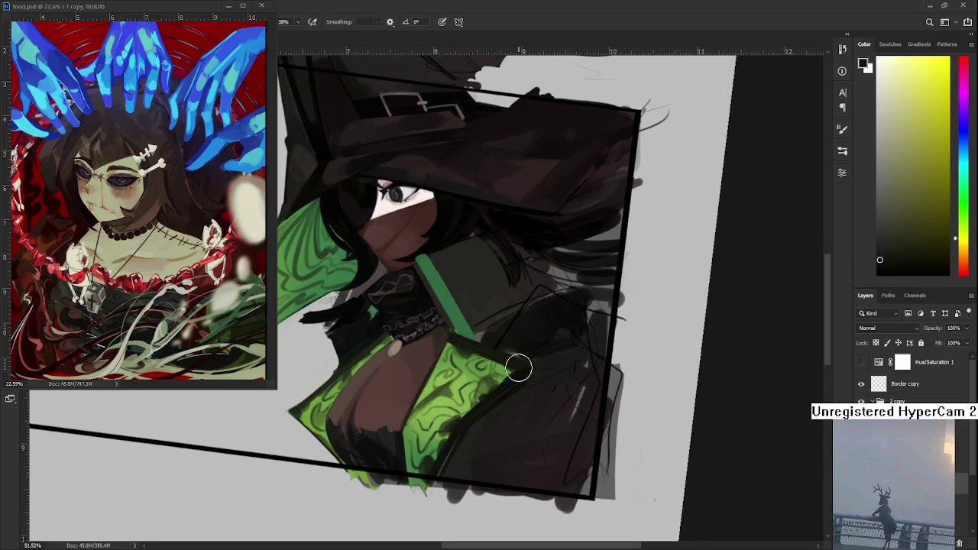
# Step: Sample a dark orange-brown and paint it over the green cloth beside the chest
pyautogui.moveTo(449, 356); pyautogui.dragTo(479, 380)
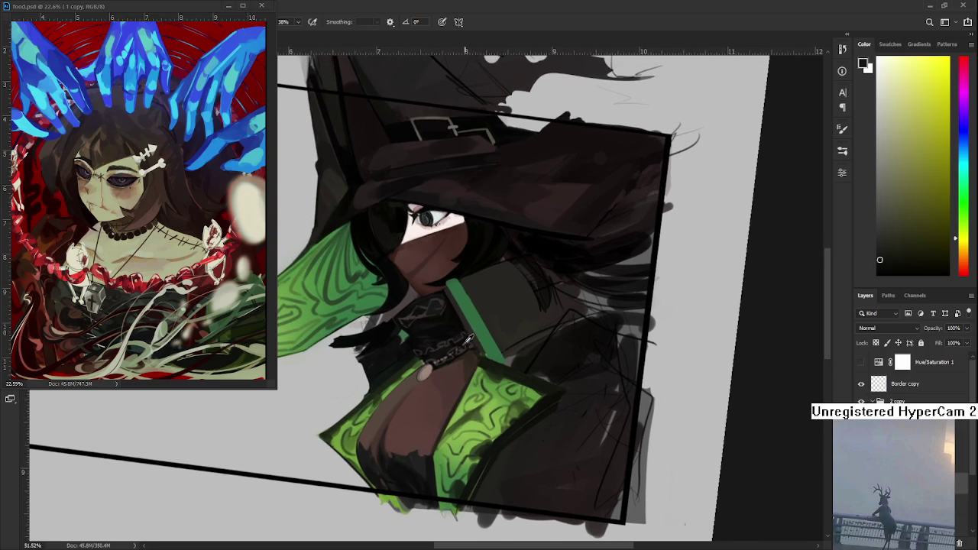
pyautogui.keyDown('alt'); pyautogui.click(460, 332); pyautogui.keyUp('alt')
pyautogui.moveTo(459, 321); pyautogui.dragTo(454, 323)
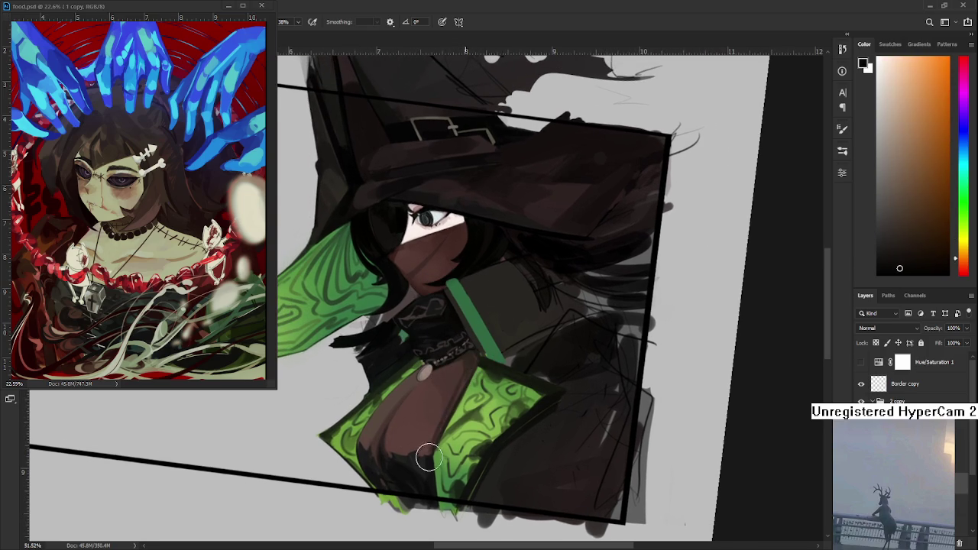
pyautogui.moveTo(462, 412); pyautogui.dragTo(454, 402)
# Step: Zoom in on the chest and sample a reddish-brown skin tone from it
pyautogui.keyDown('alt'); pyautogui.click(452, 390); pyautogui.keyUp('alt')
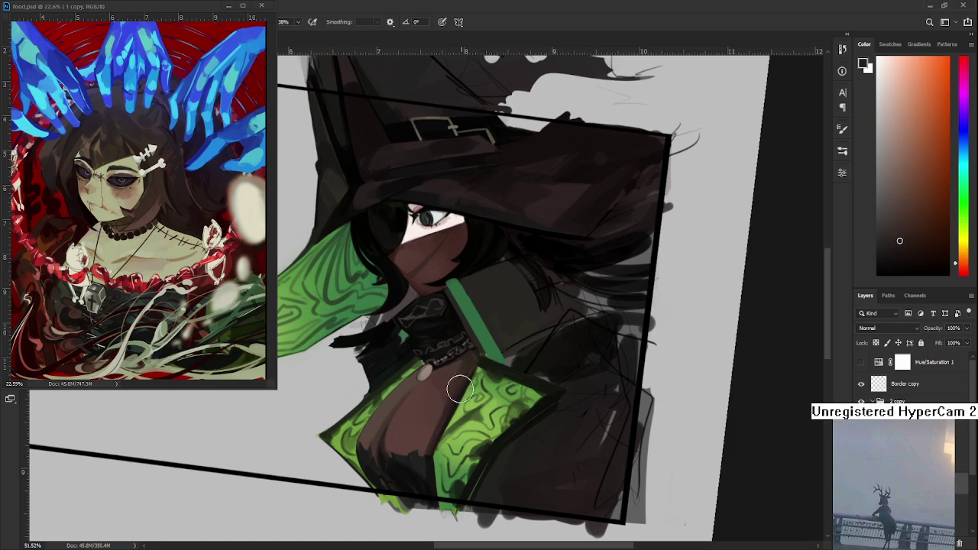
pyautogui.scroll(-2, 497, 364)
pyautogui.scroll(-2, 512, 364)
pyautogui.scroll(-2, 534, 364)
pyautogui.moveTo(537, 365); pyautogui.dragTo(527, 375)
pyautogui.scroll(2, 504, 374)
pyautogui.scroll(2, 481, 378)
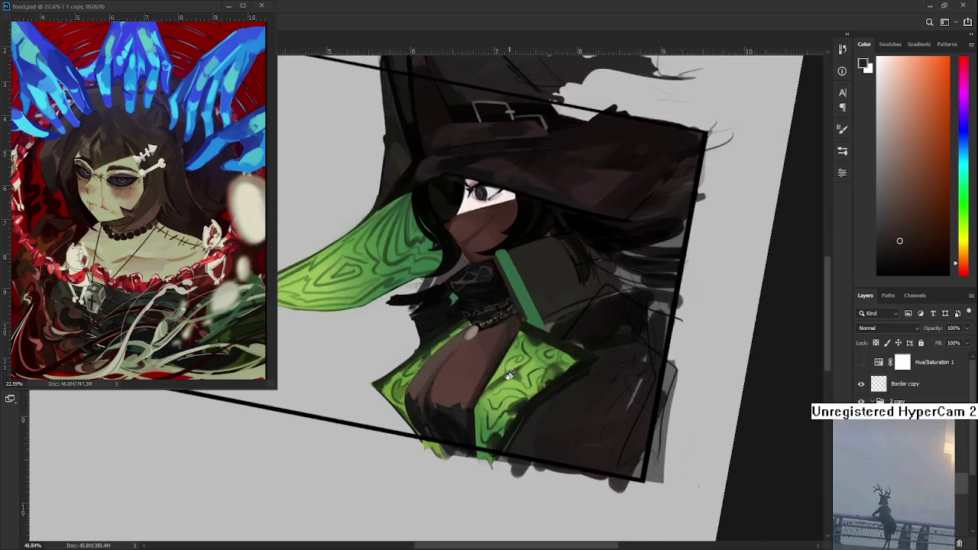
pyautogui.scroll(1, 465, 379)
pyautogui.keyDown('alt'); pyautogui.click(466, 379); pyautogui.keyUp('alt')
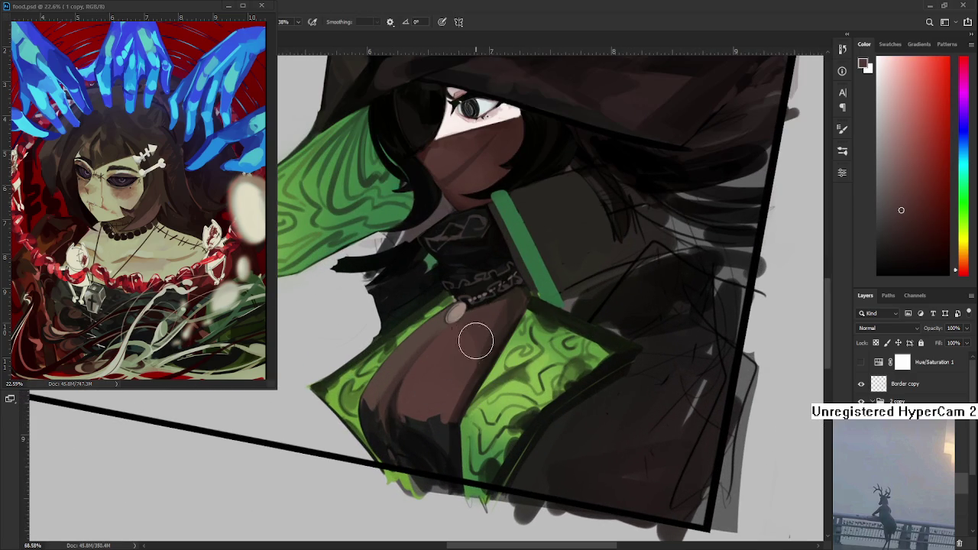
pyautogui.keyDown('alt'); pyautogui.click(398, 377); pyautogui.keyUp('alt')
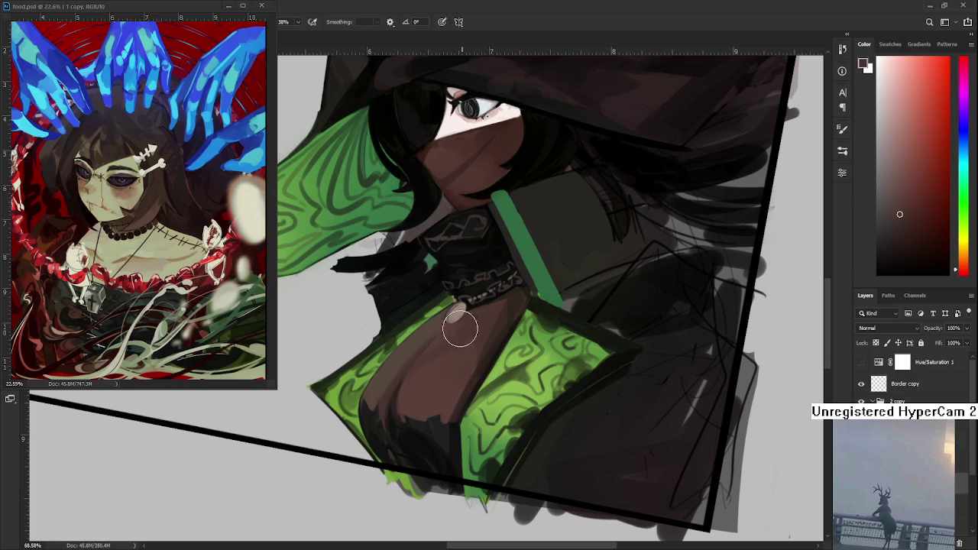
pyautogui.keyDown('alt'); pyautogui.click(428, 372); pyautogui.keyUp('alt')
# Step: Rotate the canvas back to level, reframe the witch, and select the Eraser
pyautogui.scroll(-5, 468, 504)
pyautogui.press('r')
pyautogui.moveTo(469, 506)
pyautogui.mouseDown()
pyautogui.moveTo(507, 507)
pyautogui.moveTo(527, 464)
pyautogui.mouseUp()
pyautogui.scroll(5, 496, 496)
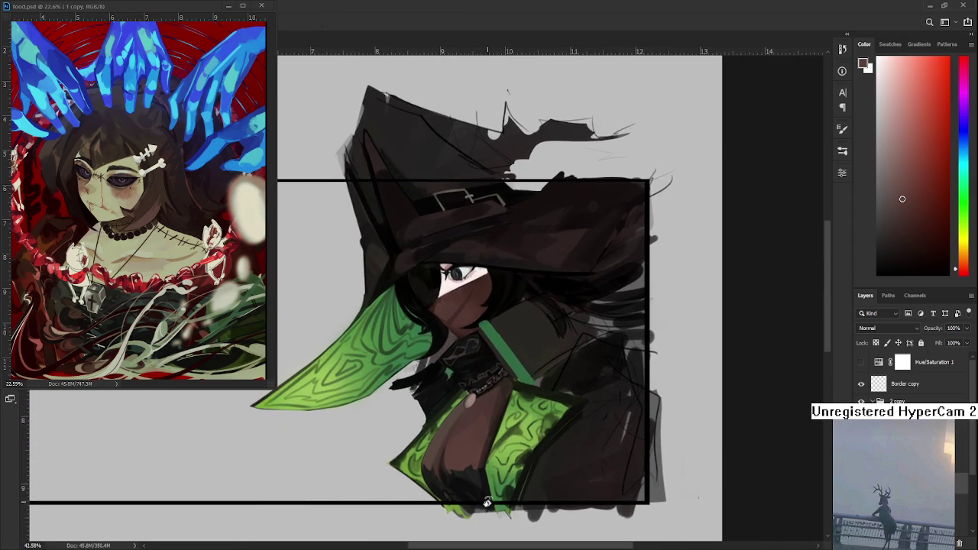
pyautogui.scroll(2, 487, 506)
pyautogui.moveTo(428, 359); pyautogui.dragTo(429, 377)
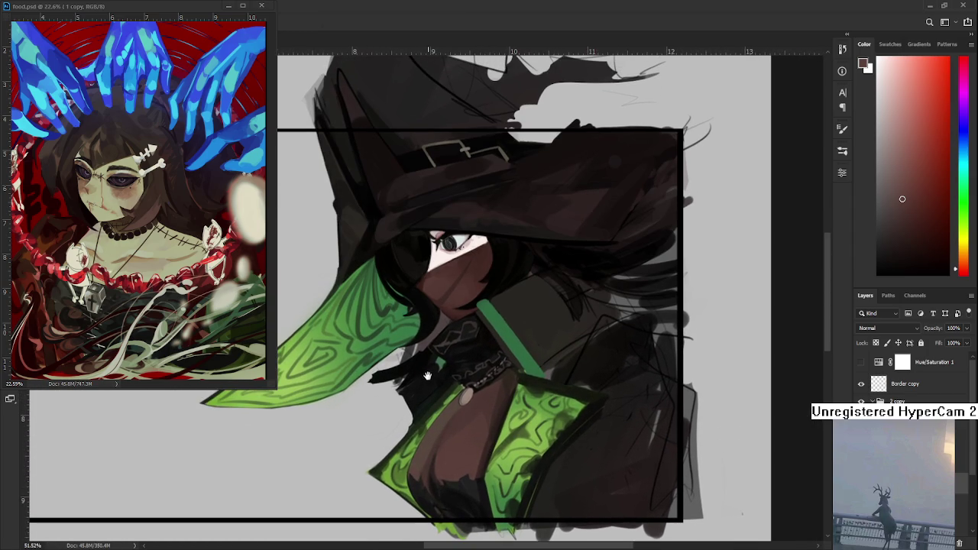
pyautogui.press('e')
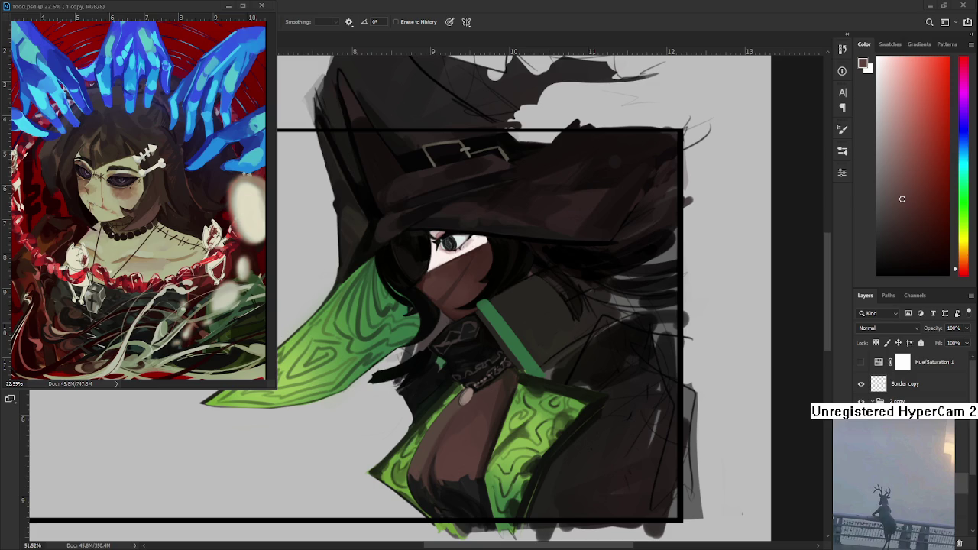
# Step: Tilt the view about 35° clockwise and sample orange-brown and green tones from the collar
pyautogui.scroll(2, 553, 360)
pyautogui.press('r')
pyautogui.moveTo(514, 441)
pyautogui.mouseDown()
pyautogui.moveTo(436, 391)
pyautogui.moveTo(450, 357)
pyautogui.moveTo(421, 342)
pyautogui.mouseUp()
pyautogui.press('b')
pyautogui.keyDown('alt'); pyautogui.click(439, 361); pyautogui.keyUp('alt')
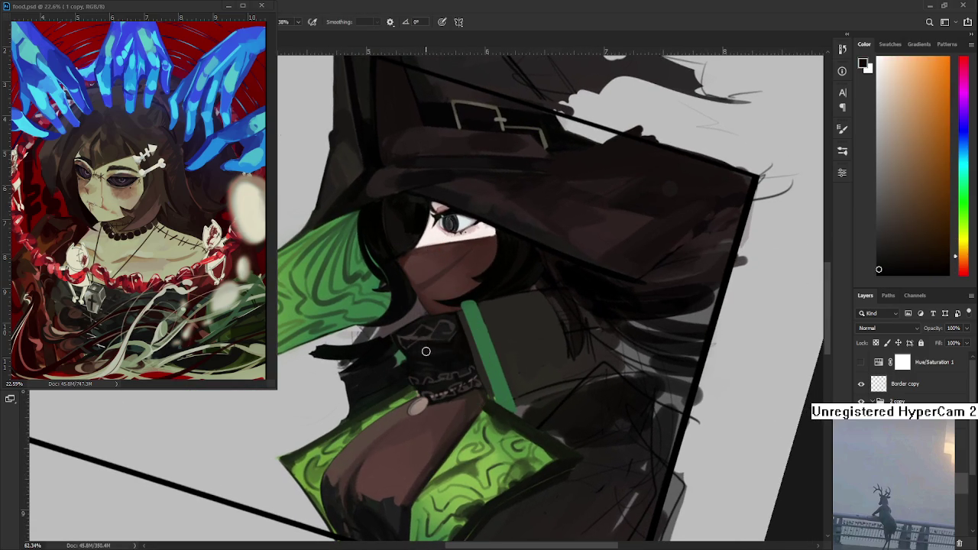
pyautogui.keyDown('alt'); pyautogui.click(452, 345); pyautogui.keyUp('alt')
pyautogui.keyDown('alt'); pyautogui.click(441, 342); pyautogui.keyUp('alt')
pyautogui.keyDown('alt'); pyautogui.click(417, 349); pyautogui.keyUp('alt')
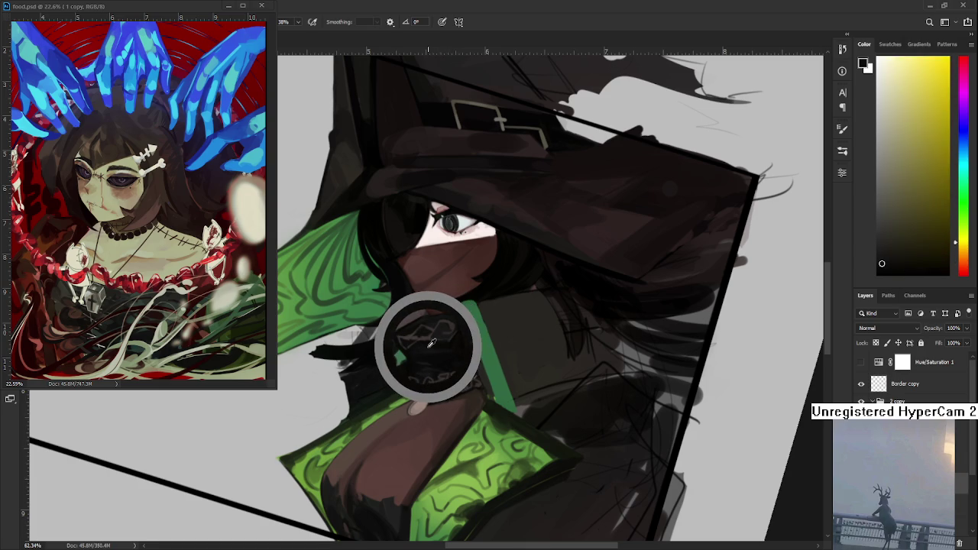
pyautogui.keyDown('alt'); pyautogui.click(416, 348); pyautogui.keyUp('alt')
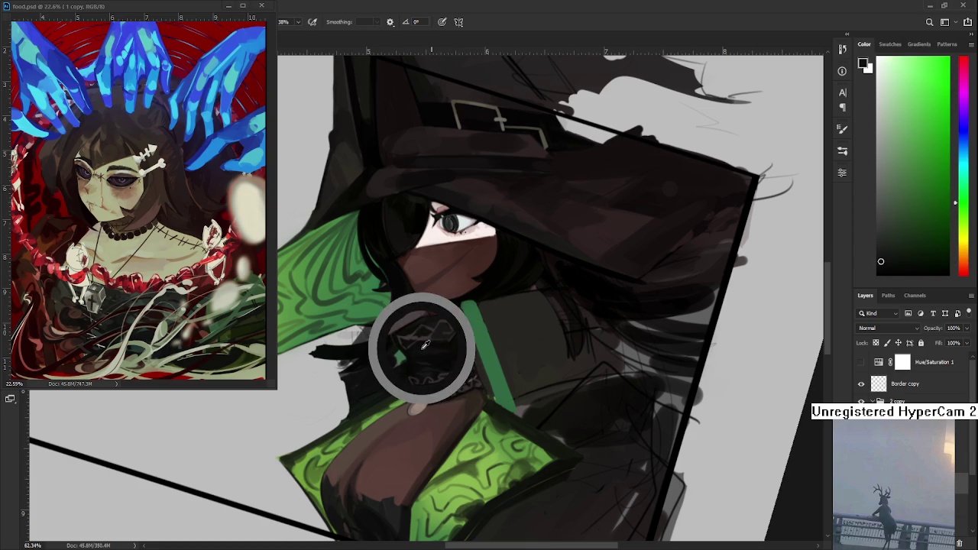
pyautogui.keyDown('alt'); pyautogui.click(415, 345); pyautogui.keyUp('alt')
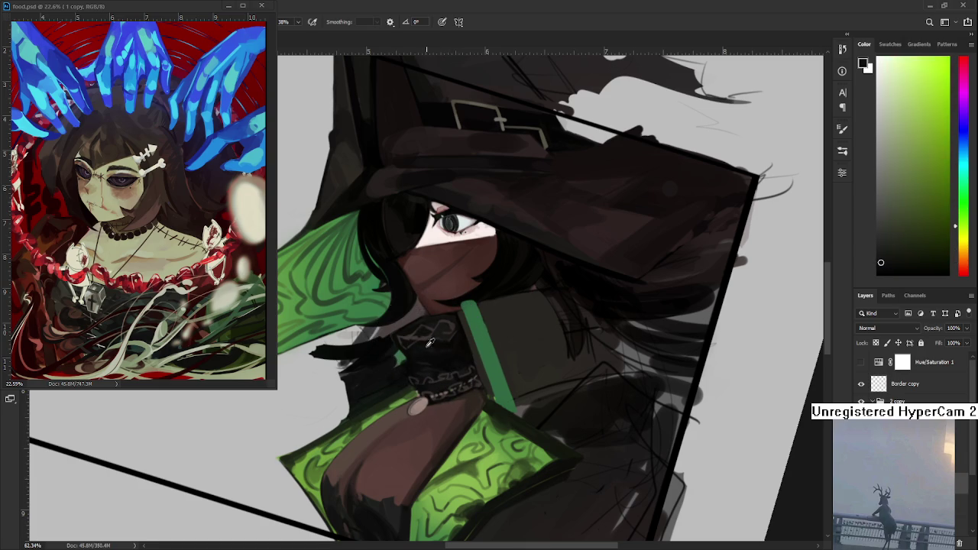
pyautogui.keyDown('alt'); pyautogui.click(429, 348); pyautogui.keyUp('alt')
pyautogui.keyDown('alt'); pyautogui.click(420, 349); pyautogui.keyUp('alt')
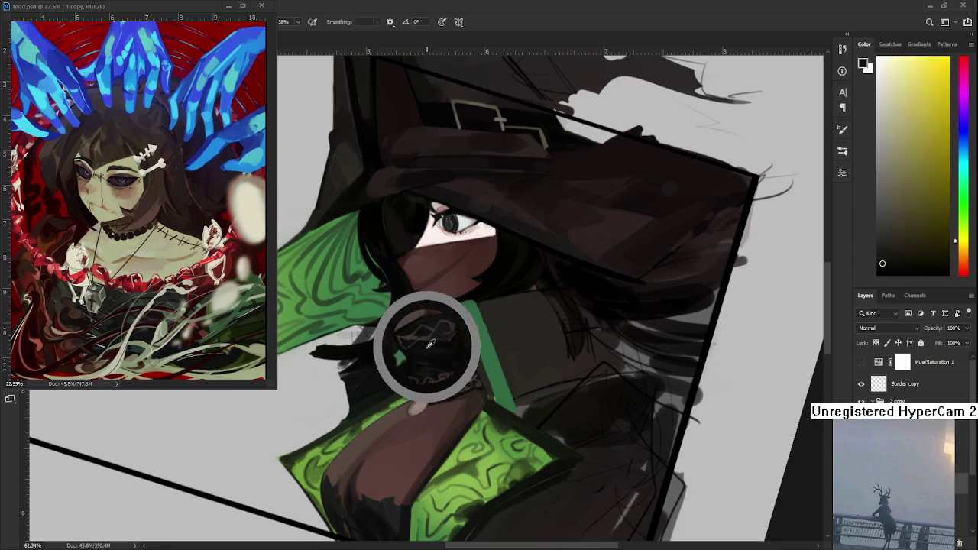
pyautogui.keyDown('alt'); pyautogui.click(421, 346); pyautogui.keyUp('alt')
# Step: Keep sampling between the neck's brown and the collar's green
pyautogui.keyDown('alt'); pyautogui.click(415, 349); pyautogui.keyUp('alt')
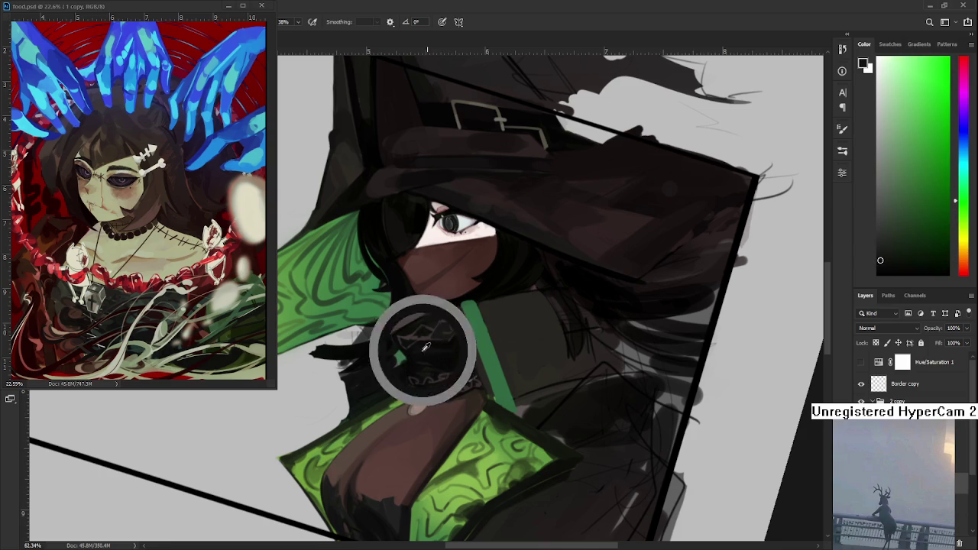
pyautogui.keyDown('alt'); pyautogui.click(428, 349); pyautogui.keyUp('alt')
pyautogui.keyDown('alt'); pyautogui.click(427, 349); pyautogui.keyUp('alt')
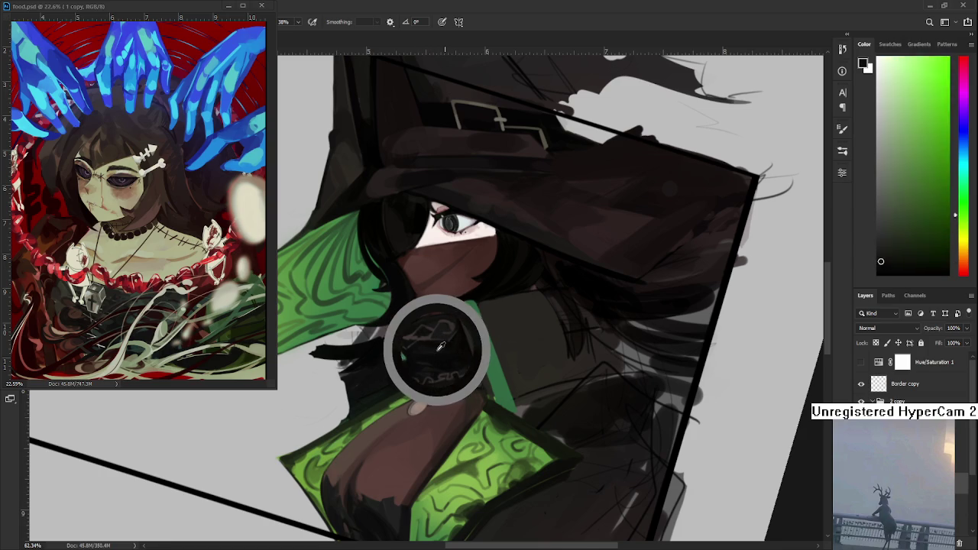
pyautogui.keyDown('alt'); pyautogui.click(446, 341); pyautogui.keyUp('alt')
pyautogui.keyDown('alt'); pyautogui.click(430, 349); pyautogui.keyUp('alt')
pyautogui.keyDown('alt'); pyautogui.click(419, 356); pyautogui.keyUp('alt')
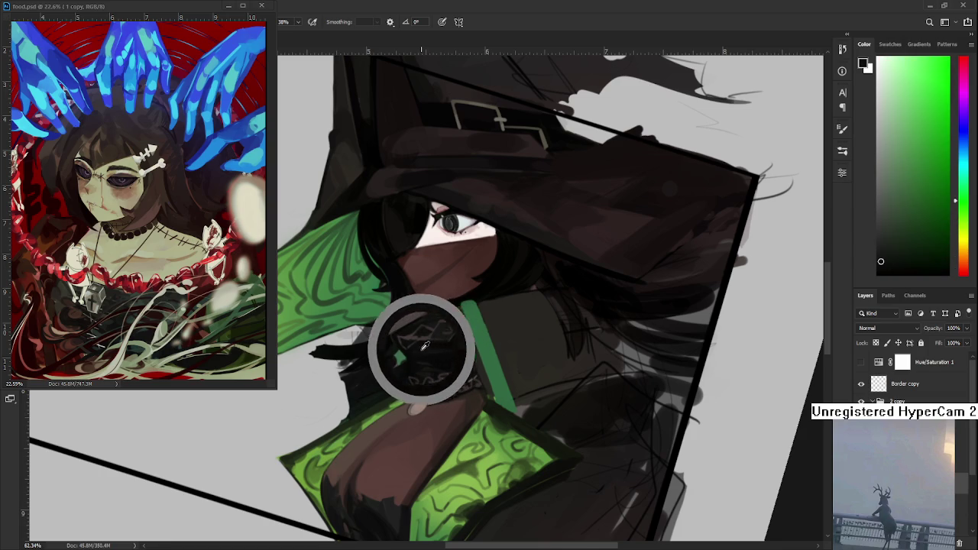
pyautogui.keyDown('alt'); pyautogui.click(425, 348); pyautogui.keyUp('alt')
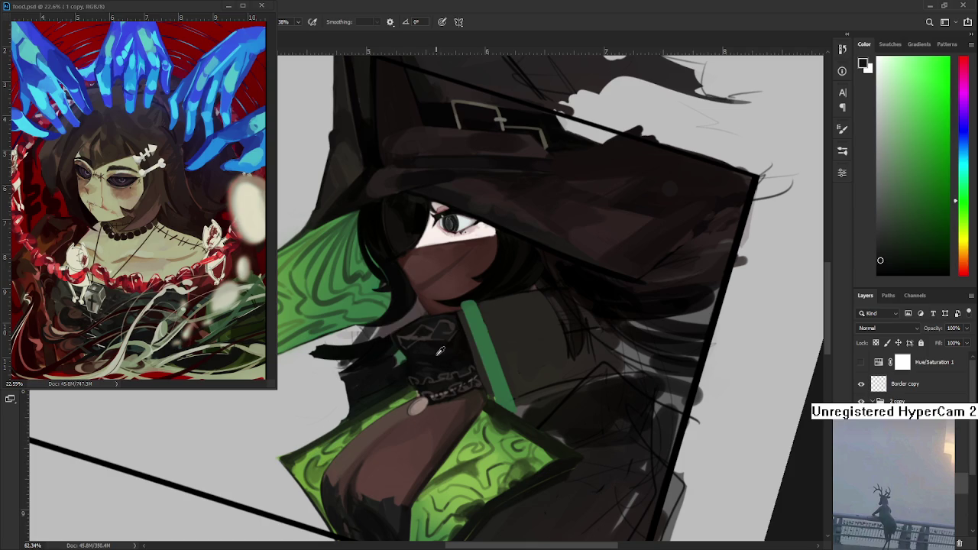
pyautogui.keyDown('alt'); pyautogui.click(430, 343); pyautogui.keyUp('alt')
pyautogui.keyDown('alt'); pyautogui.click(431, 343); pyautogui.keyUp('alt')
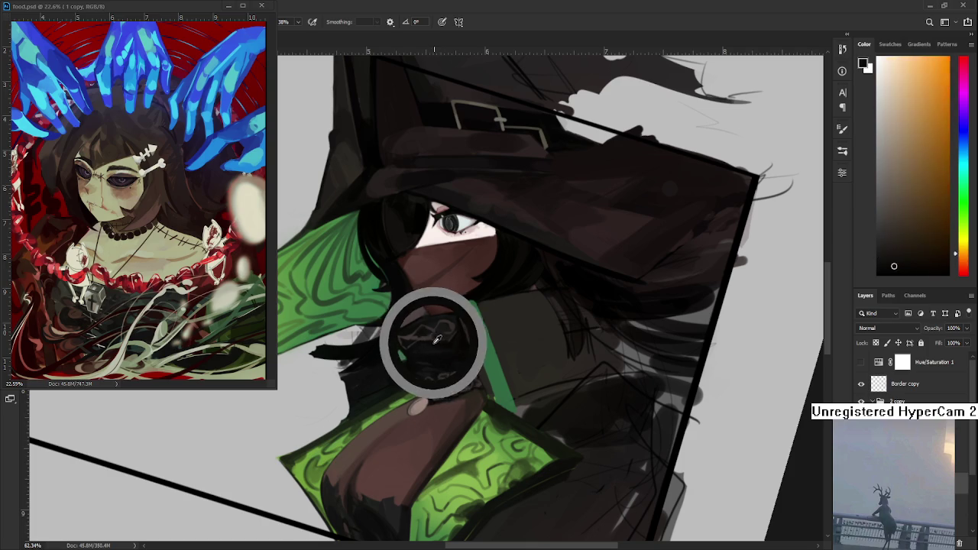
pyautogui.keyDown('alt'); pyautogui.click(424, 349); pyautogui.keyUp('alt')
# Step: Rotate the canvas to a comfortable angle and sample dark brown from the neck
pyautogui.press('r')
pyautogui.moveTo(463, 355); pyautogui.dragTo(461, 393)
pyautogui.press('b')
pyautogui.keyDown('alt'); pyautogui.click(459, 338); pyautogui.keyUp('alt')
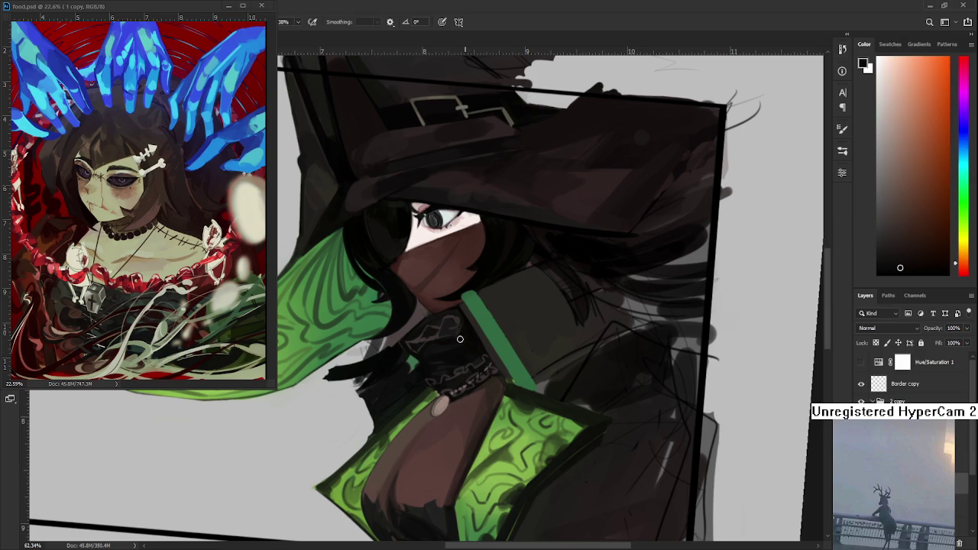
pyautogui.keyDown('alt'); pyautogui.click(460, 336); pyautogui.keyUp('alt')
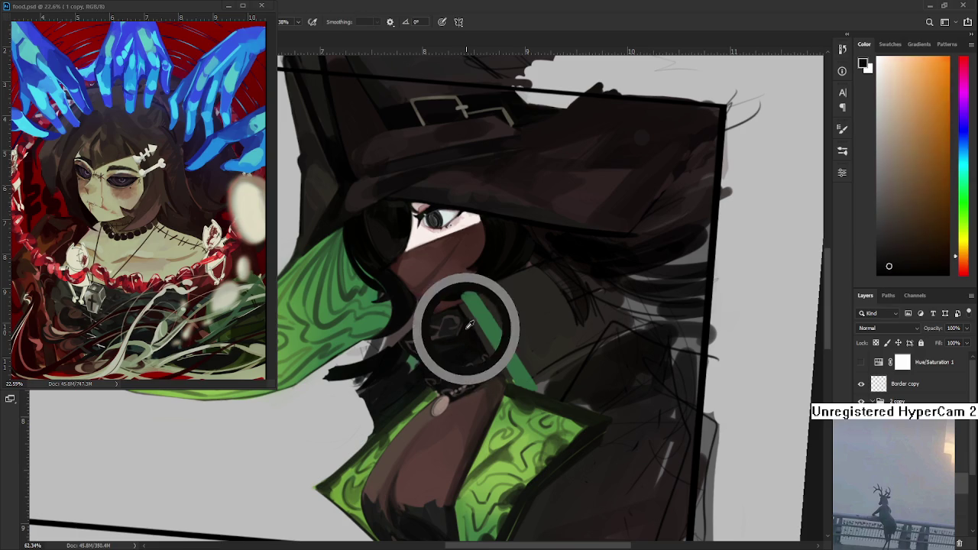
pyautogui.keyDown('alt'); pyautogui.click(459, 337); pyautogui.keyUp('alt')
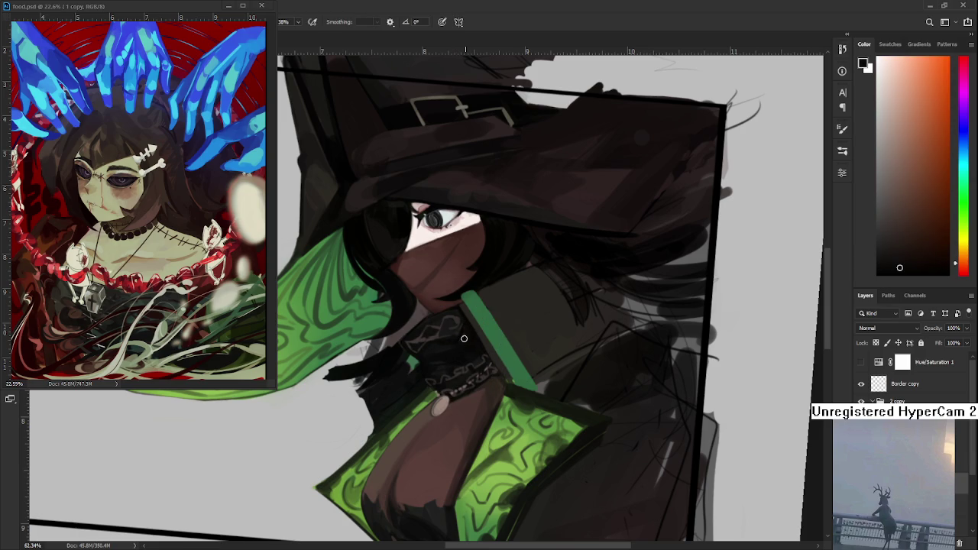
pyautogui.keyDown('alt'); pyautogui.click(465, 332); pyautogui.keyUp('alt')
pyautogui.keyDown('alt'); pyautogui.click(464, 331); pyautogui.keyUp('alt')
pyautogui.moveTo(477, 333); pyautogui.dragTo(468, 315)
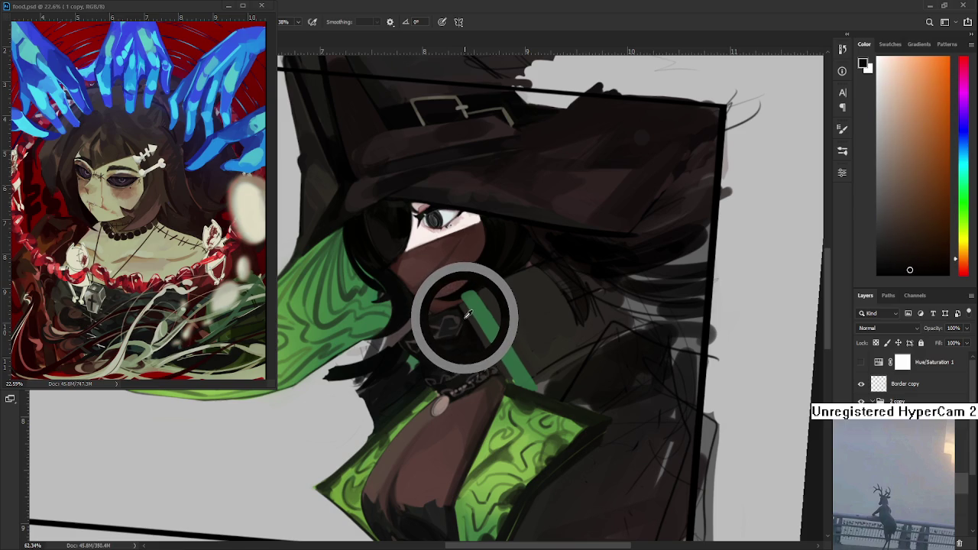
pyautogui.moveTo(467, 315); pyautogui.dragTo(466, 321)
# Step: Sample darker reddish tones from the choker and paint a small dark stroke on the collar
pyautogui.keyDown('alt'); pyautogui.click(467, 325); pyautogui.keyUp('alt')
pyautogui.moveTo(466, 325); pyautogui.dragTo(462, 319)
pyautogui.keyDown('alt'); pyautogui.click(453, 353); pyautogui.keyUp('alt')
pyautogui.keyDown('alt'); pyautogui.click(453, 353); pyautogui.keyUp('alt')
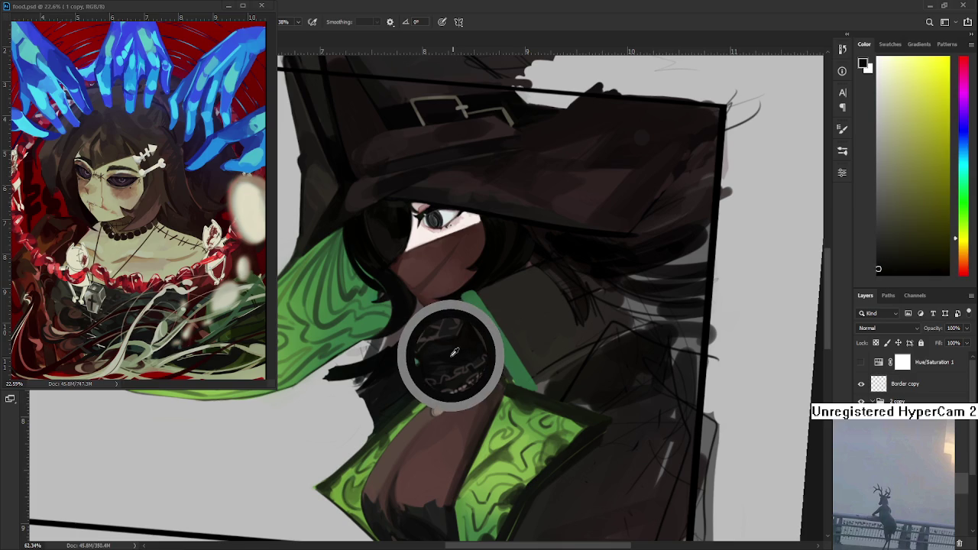
pyautogui.moveTo(453, 353); pyautogui.dragTo(466, 345)
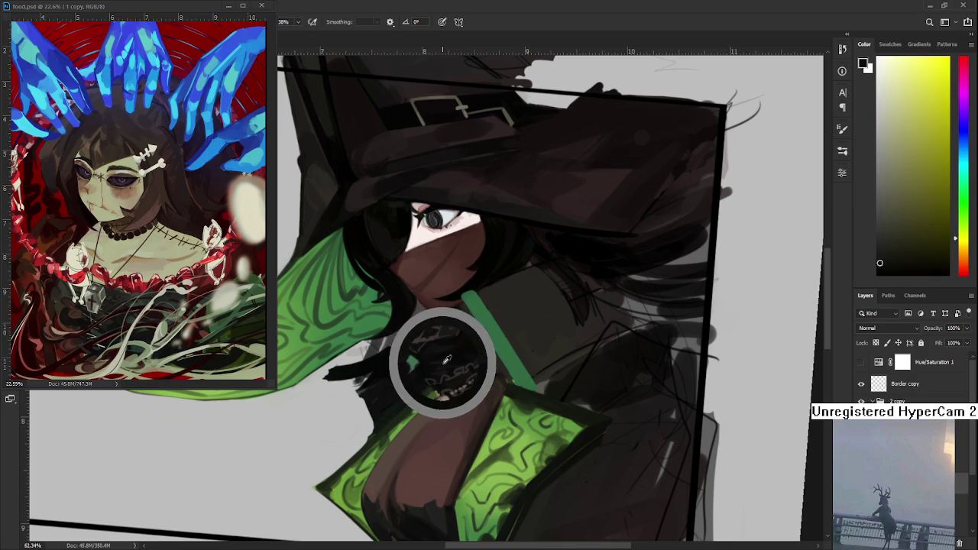
pyautogui.keyDown('alt'); pyautogui.click(436, 349); pyautogui.keyUp('alt')
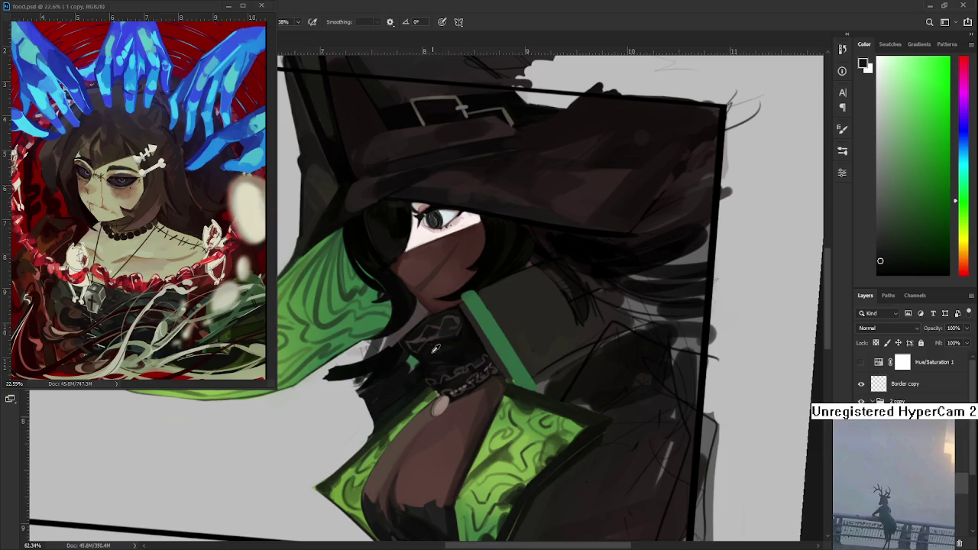
pyautogui.keyDown('alt'); pyautogui.click(428, 346); pyautogui.keyUp('alt')
pyautogui.moveTo(445, 341)
pyautogui.mouseDown()
pyautogui.moveTo(460, 342)
pyautogui.moveTo(374, 386)
pyautogui.mouseUp()
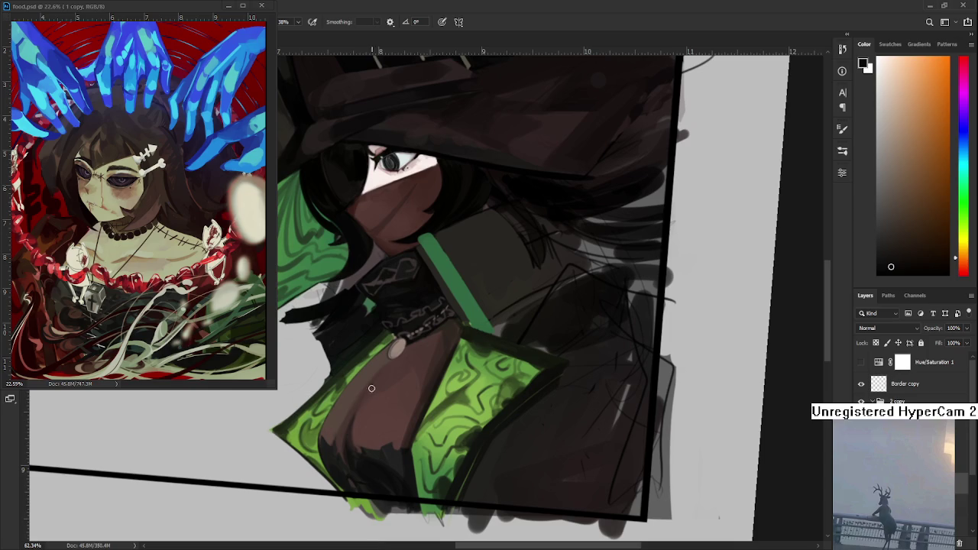
# Step: Pick a dark reddish-brown in the Color panel, then sample a warm orange-brown from the chest
pyautogui.keyDown('alt'); pyautogui.click(372, 403); pyautogui.keyUp('alt')
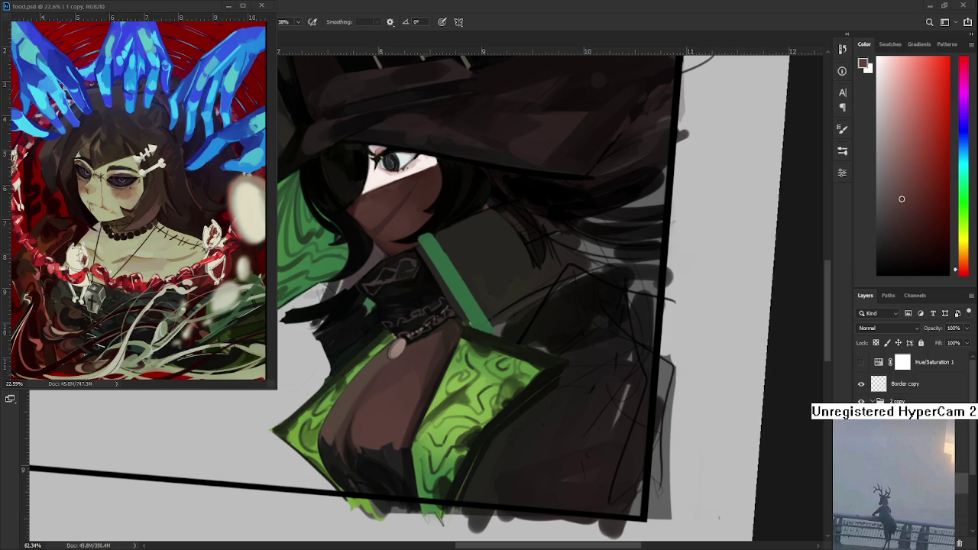
pyautogui.keyDown('alt'); pyautogui.click(457, 333); pyautogui.keyUp('alt')
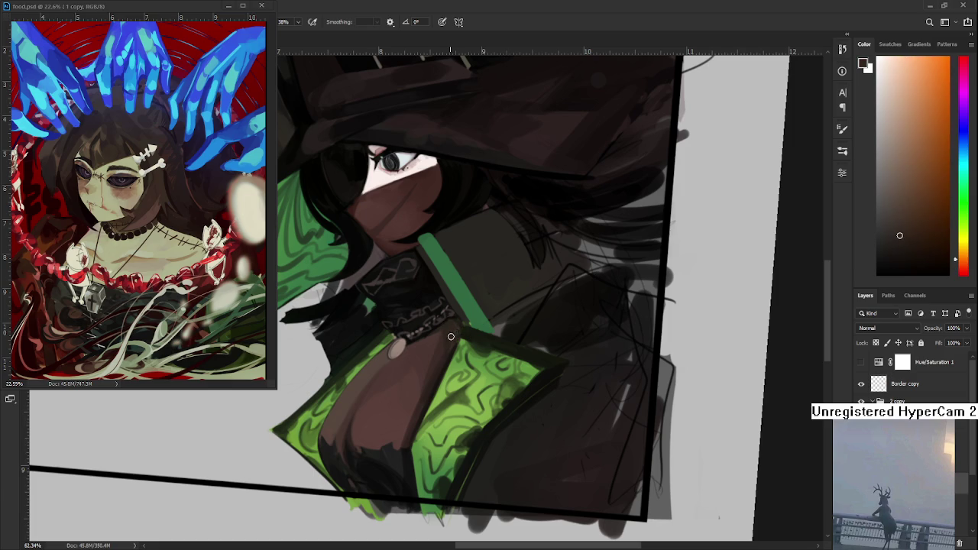
pyautogui.keyDown('alt'); pyautogui.click(445, 332); pyautogui.keyUp('alt')
pyautogui.keyDown('alt'); pyautogui.click(436, 332); pyautogui.keyUp('alt')
pyautogui.keyDown('alt'); pyautogui.click(434, 336); pyautogui.keyUp('alt')
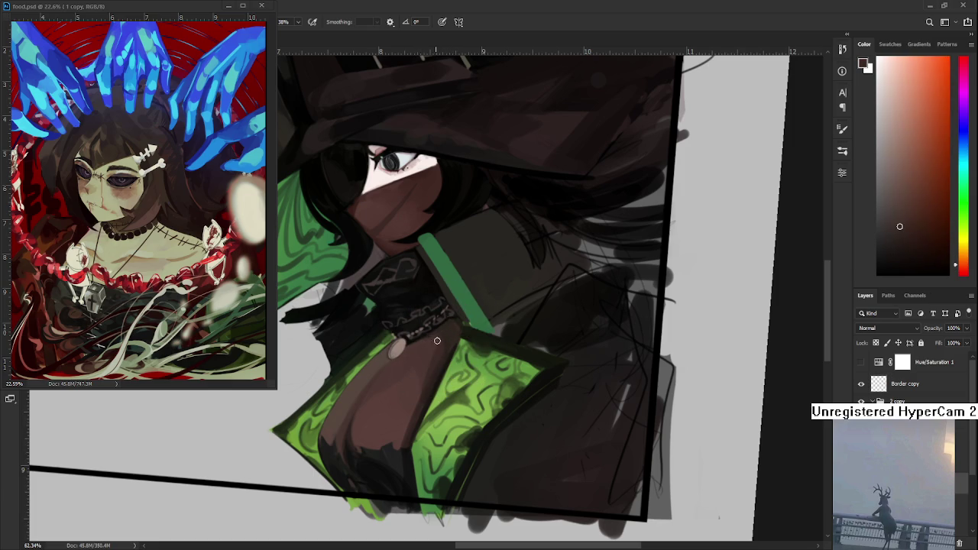
pyautogui.keyDown('alt'); pyautogui.click(443, 350); pyautogui.keyUp('alt')
pyautogui.keyDown('alt'); pyautogui.click(444, 342); pyautogui.keyUp('alt')
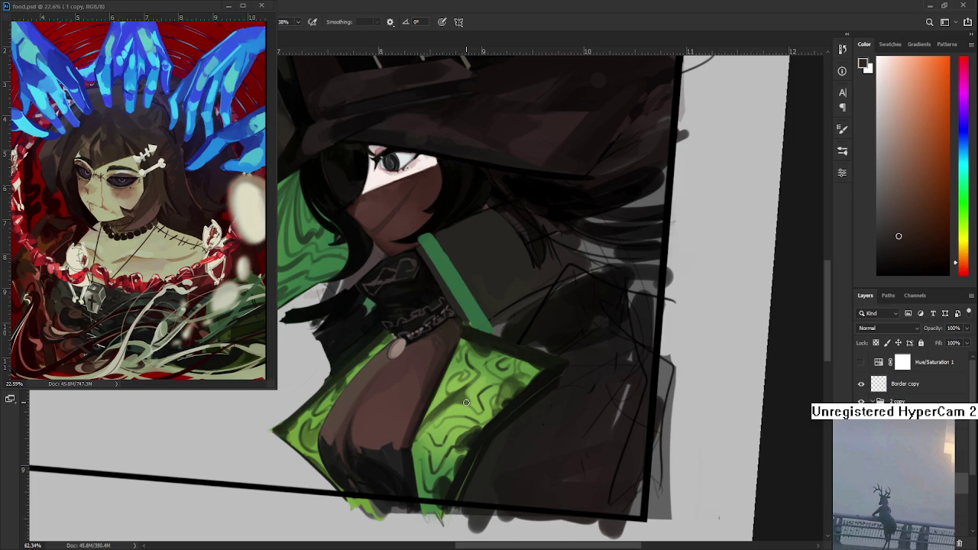
# Step: Sample greens from the sleeve, then pan and zoom back to the hat, face and collar
pyautogui.keyDown('alt'); pyautogui.click(345, 370); pyautogui.keyUp('alt')
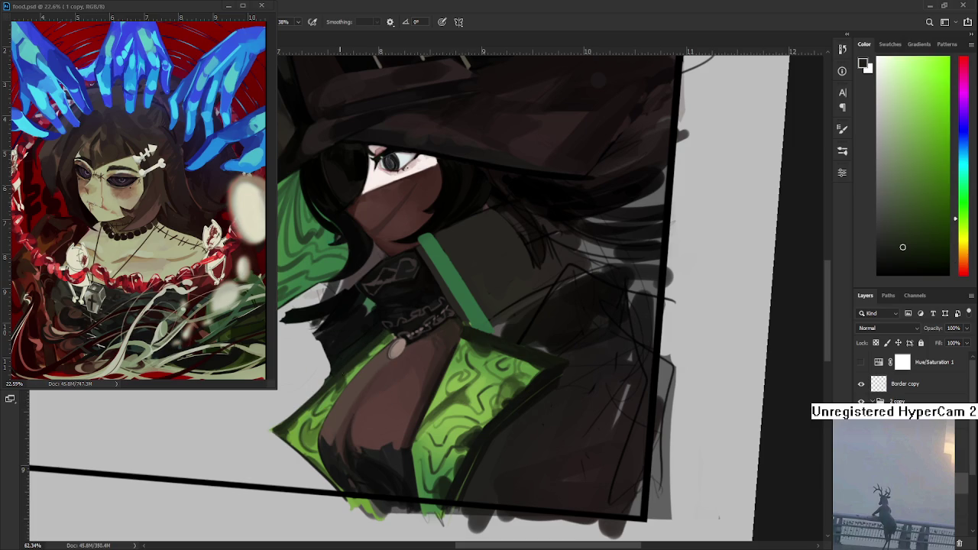
pyautogui.keyDown('alt'); pyautogui.click(343, 374); pyautogui.keyUp('alt')
pyautogui.keyDown('alt'); pyautogui.click(340, 377); pyautogui.keyUp('alt')
pyautogui.keyDown('alt'); pyautogui.click(339, 379); pyautogui.keyUp('alt')
pyautogui.moveTo(353, 362); pyautogui.dragTo(323, 411)
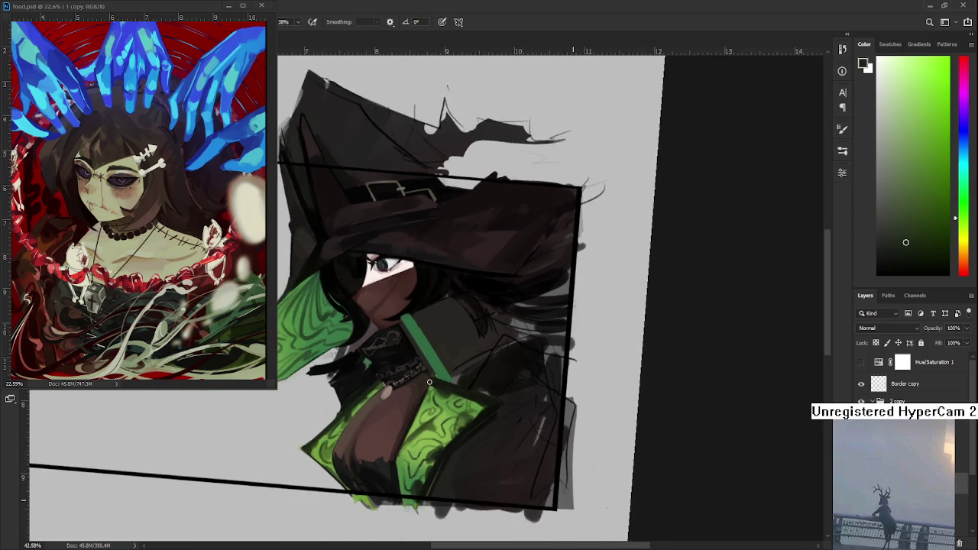
pyautogui.moveTo(417, 393); pyautogui.dragTo(451, 382)
pyautogui.keyDown('alt'); pyautogui.click(382, 370); pyautogui.keyUp('alt')
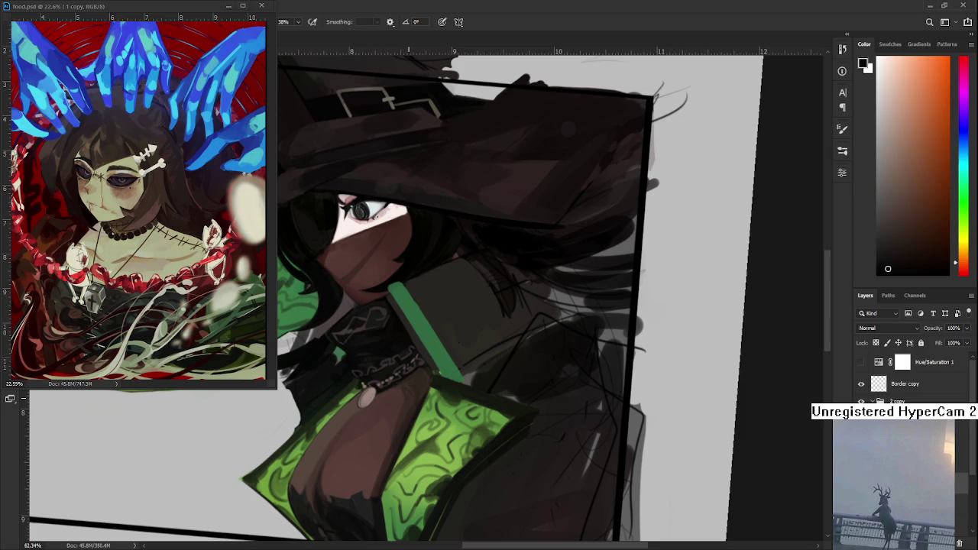
# Step: Zoom out to about 38% to view the whole witch inside the tilted frame
pyautogui.scroll(-3, 405, 393)
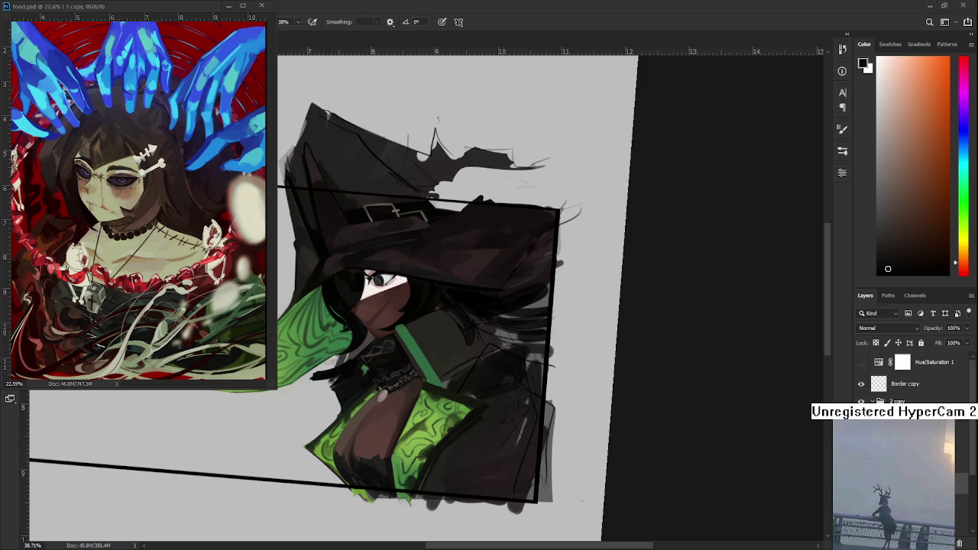
# Step: Zoom in and sample around the green collar stripe, settling on a near-black olive
pyautogui.scroll(2, 435, 375)
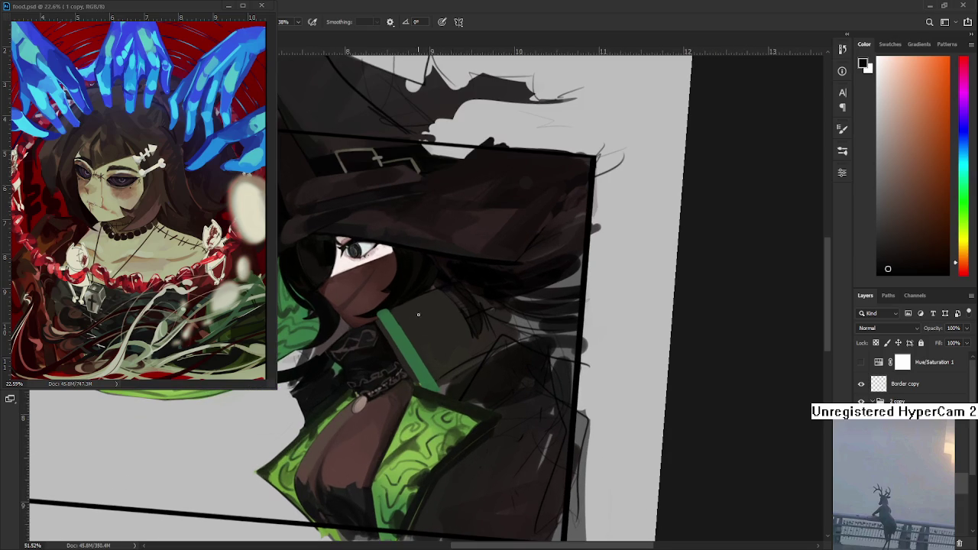
pyautogui.keyDown('alt'); pyautogui.click(415, 341); pyautogui.keyUp('alt')
pyautogui.keyDown('alt'); pyautogui.click(463, 379); pyautogui.keyUp('alt')
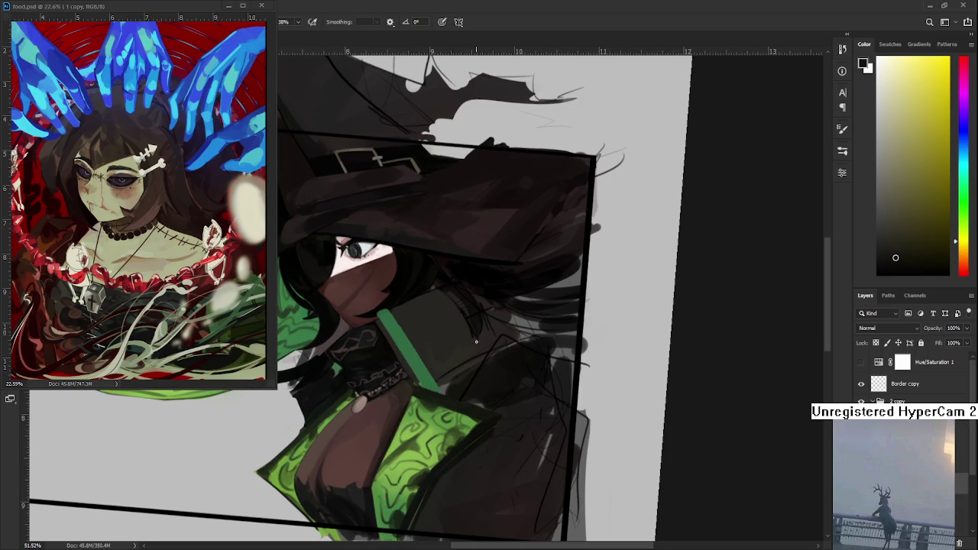
pyautogui.keyDown('alt'); pyautogui.click(451, 382); pyautogui.keyUp('alt')
pyautogui.keyDown('alt'); pyautogui.click(454, 386); pyautogui.keyUp('alt')
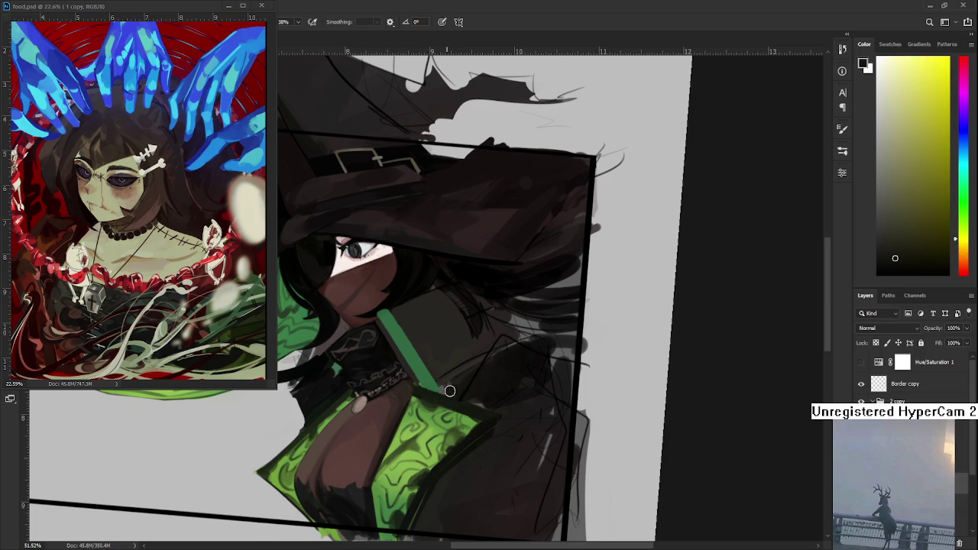
pyautogui.keyDown('alt'); pyautogui.click(436, 387); pyautogui.keyUp('alt')
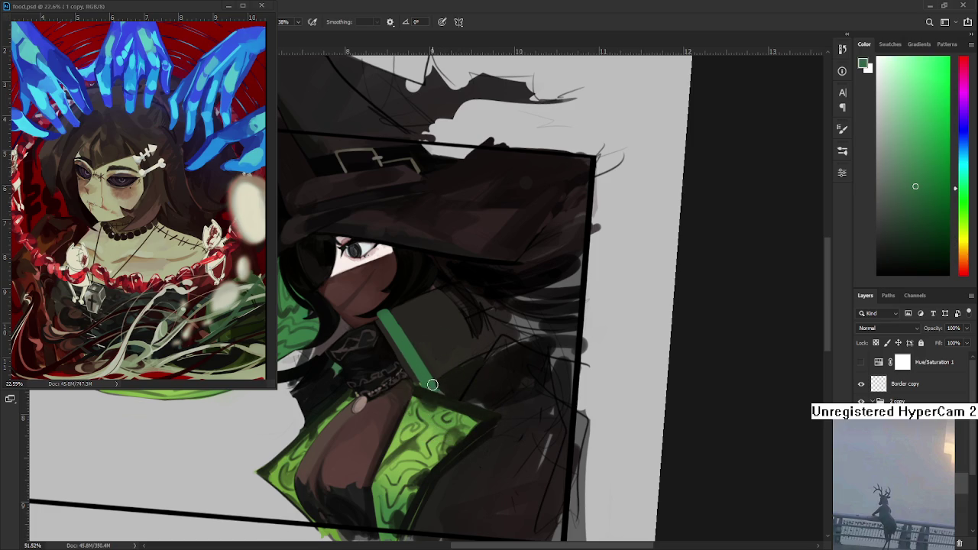
pyautogui.keyDown('alt'); pyautogui.click(434, 385); pyautogui.keyUp('alt')
pyautogui.keyDown('alt'); pyautogui.click(428, 384); pyautogui.keyUp('alt')
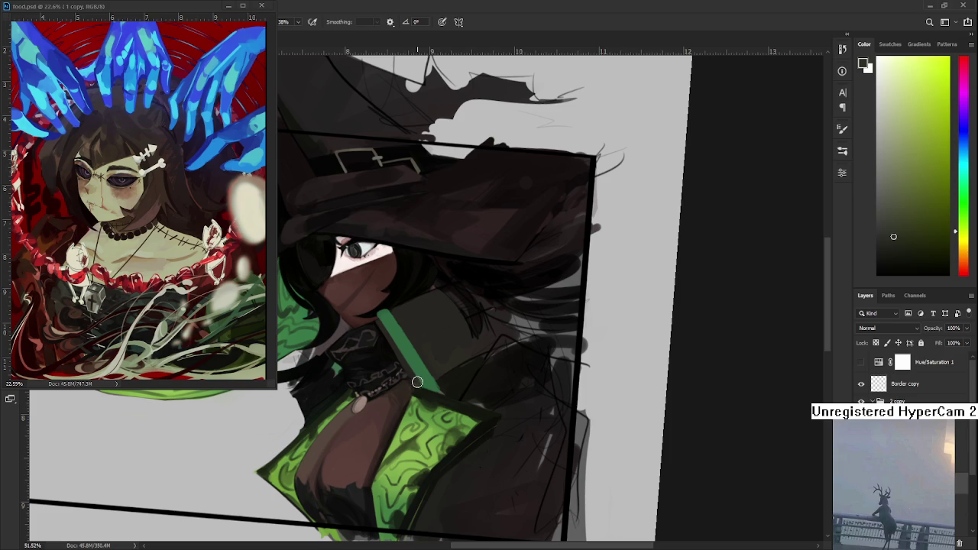
pyautogui.keyDown('alt'); pyautogui.click(425, 385); pyautogui.keyUp('alt')
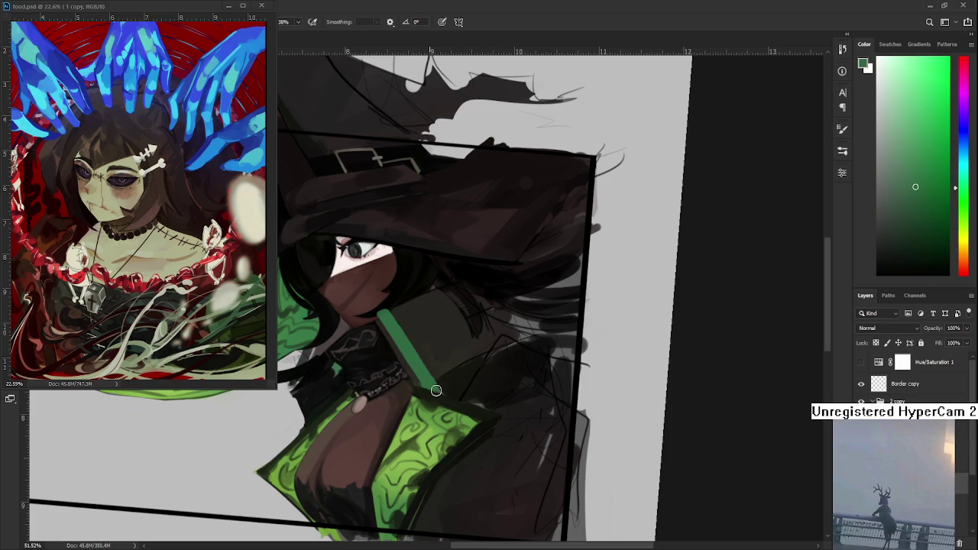
pyautogui.keyDown('alt'); pyautogui.click(443, 388); pyautogui.keyUp('alt')
pyautogui.keyDown('alt'); pyautogui.click(437, 395); pyautogui.keyUp('alt')
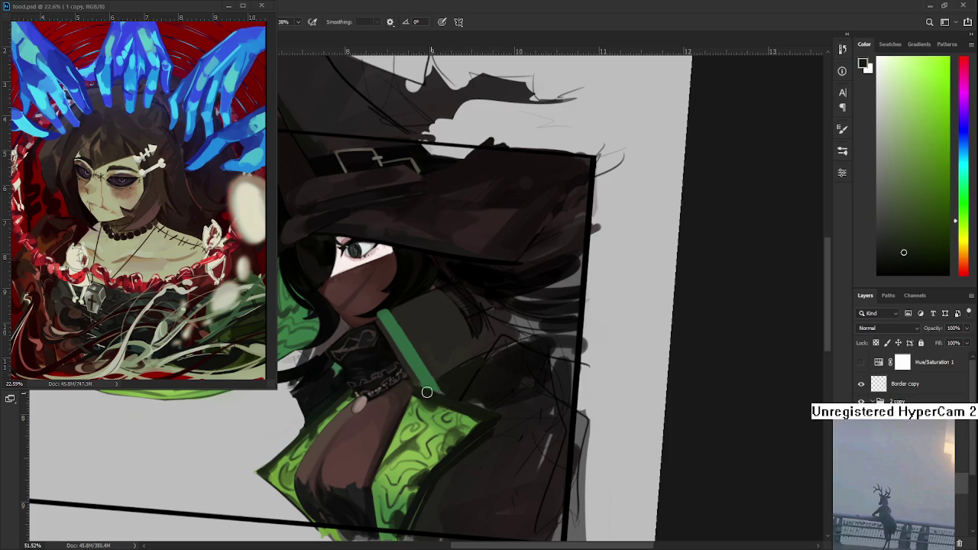
pyautogui.keyDown('alt'); pyautogui.click(436, 393); pyautogui.keyUp('alt')
pyautogui.keyDown('alt'); pyautogui.click(443, 385); pyautogui.keyUp('alt')
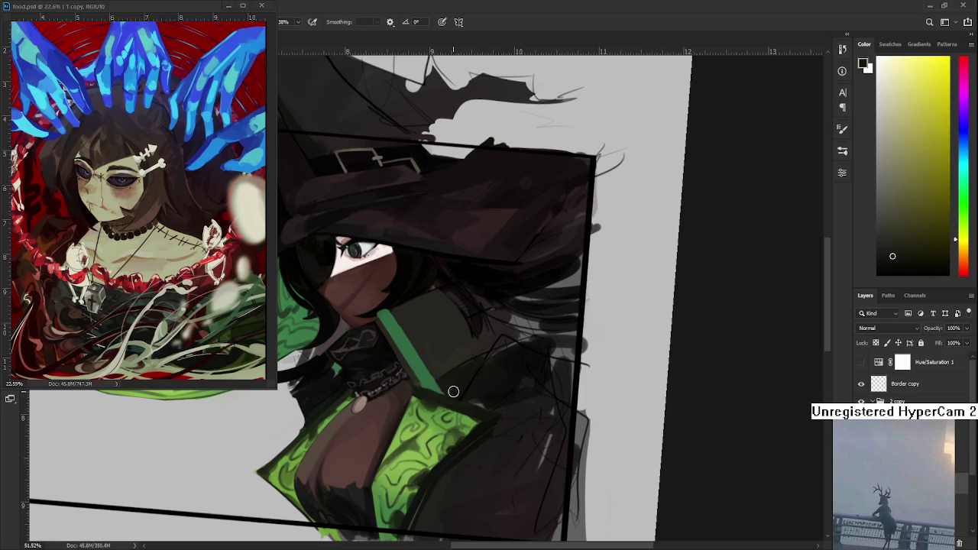
pyautogui.keyDown('alt'); pyautogui.click(449, 379); pyautogui.keyUp('alt')
# Step: Zoom the canvas out to about 35% to see the whole witch and tilted frame
pyautogui.keyDown('alt'); pyautogui.scroll(-2, 477, 359); pyautogui.keyUp('alt')
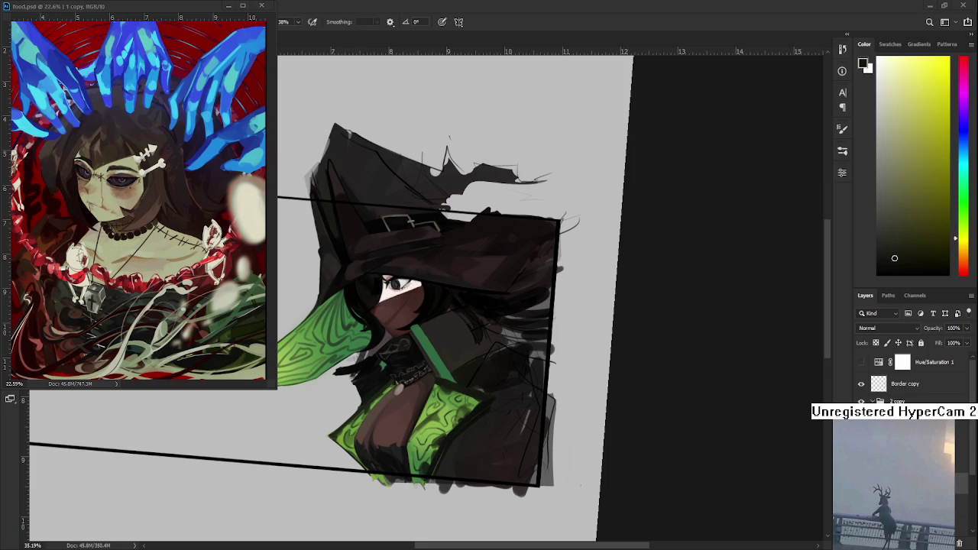
pyautogui.scroll(3, 443, 386)
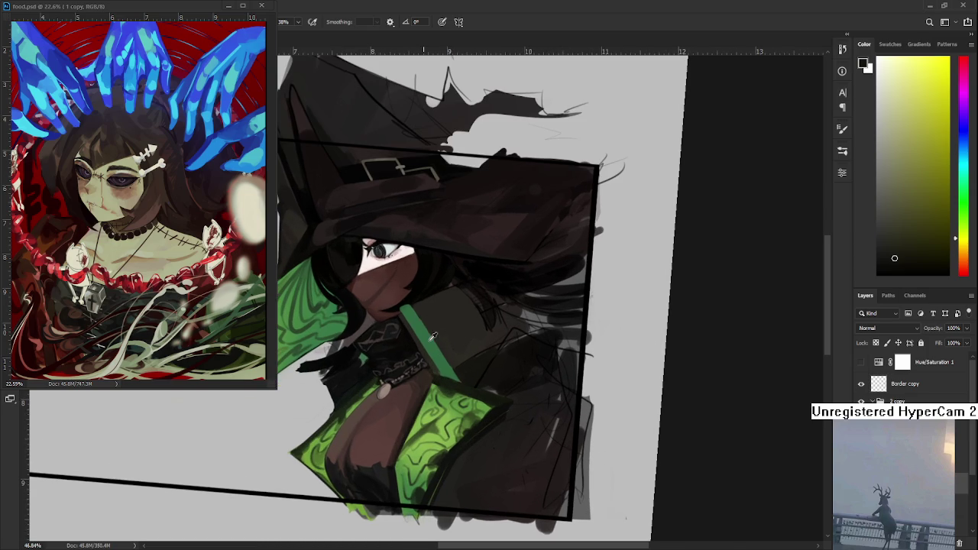
# Step: Eyedrop greens and yellow-greens from the collar stripe and sleeve, ending on a darker yellow-green
pyautogui.keyDown('alt'); pyautogui.click(437, 359); pyautogui.keyUp('alt')
pyautogui.moveTo(437, 359); pyautogui.dragTo(436, 373)
pyautogui.keyDown('alt'); pyautogui.click(441, 362); pyautogui.keyUp('alt')
pyautogui.keyDown('alt'); pyautogui.click(443, 357); pyautogui.keyUp('alt')
pyautogui.keyDown('alt'); pyautogui.click(438, 365); pyautogui.keyUp('alt')
pyautogui.keyDown('alt'); pyautogui.click(440, 369); pyautogui.keyUp('alt')
pyautogui.keyDown('alt'); pyautogui.click(449, 370); pyautogui.keyUp('alt')
pyautogui.keyDown('alt'); pyautogui.click(455, 363); pyautogui.keyUp('alt')
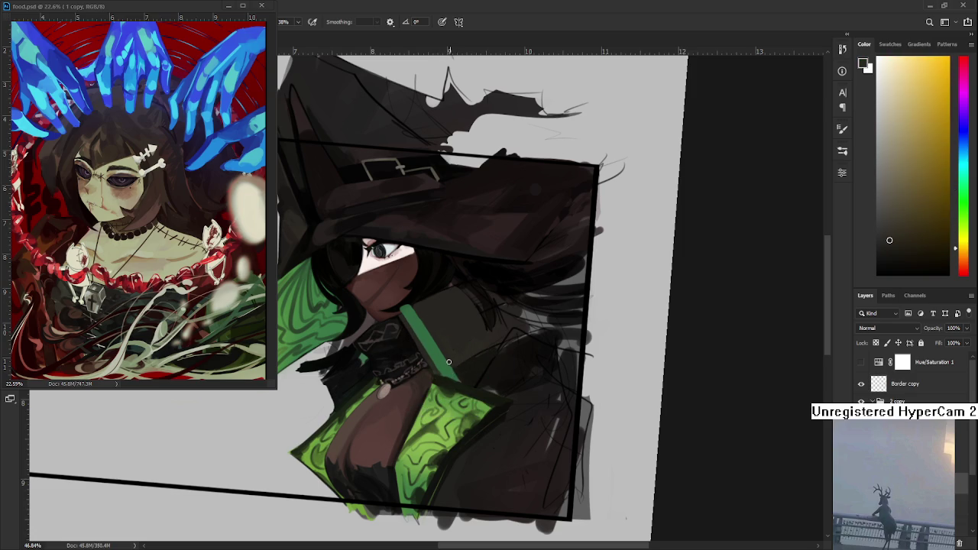
pyautogui.keyDown('alt'); pyautogui.click(467, 378); pyautogui.keyUp('alt')
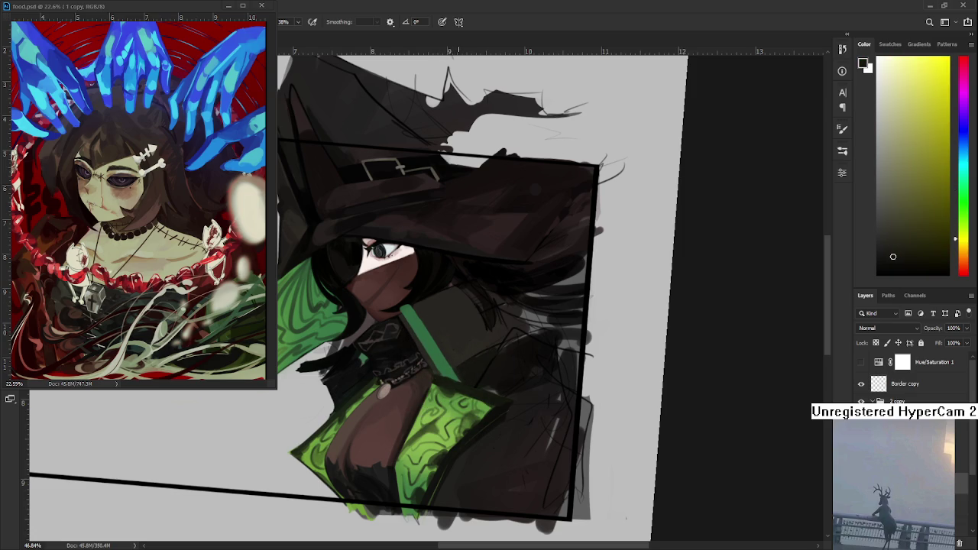
# Step: Tilt and shift the view, then sample a dark green from the green cloth
pyautogui.moveTo(458, 344); pyautogui.dragTo(427, 409)
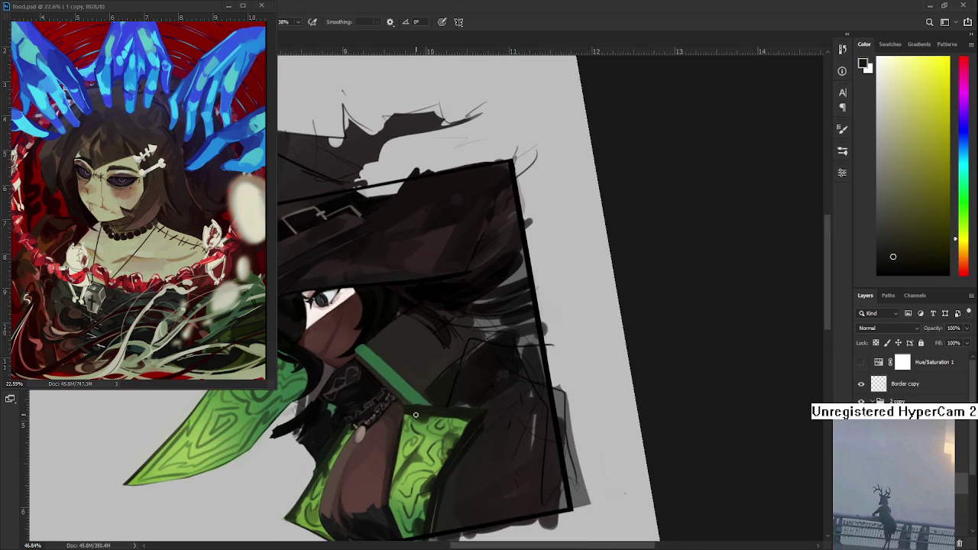
pyautogui.keyDown('alt'); pyautogui.click(425, 407); pyautogui.keyUp('alt')
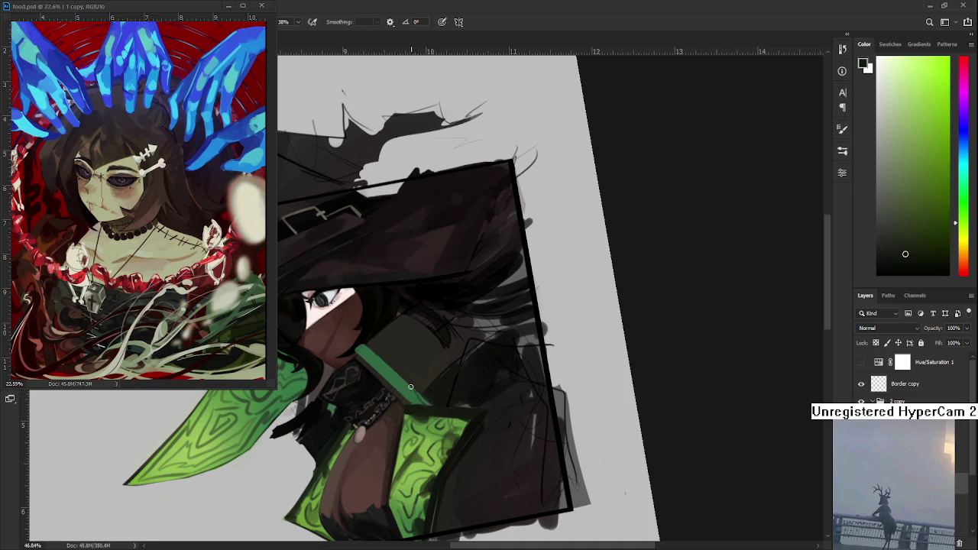
pyautogui.moveTo(432, 384)
pyautogui.mouseDown()
pyautogui.moveTo(441, 360)
pyautogui.moveTo(468, 366)
pyautogui.moveTo(404, 395)
pyautogui.mouseUp()
pyautogui.keyDown('alt'); pyautogui.click(394, 409); pyautogui.keyUp('alt')
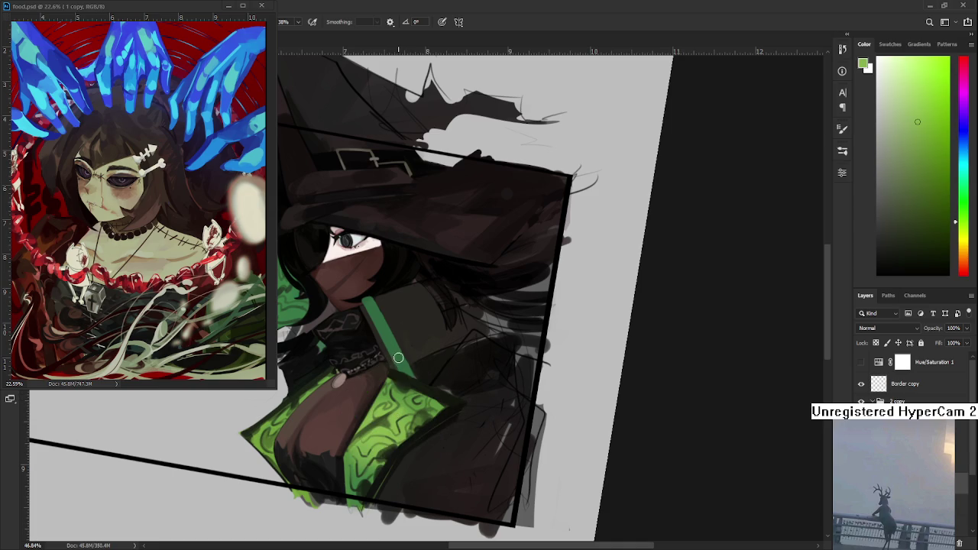
# Step: Paint the collar stripe's shading, alternating lighter, yellower and bluer greens sampled from it
pyautogui.keyDown('alt'); pyautogui.click(375, 323); pyautogui.keyUp('alt')
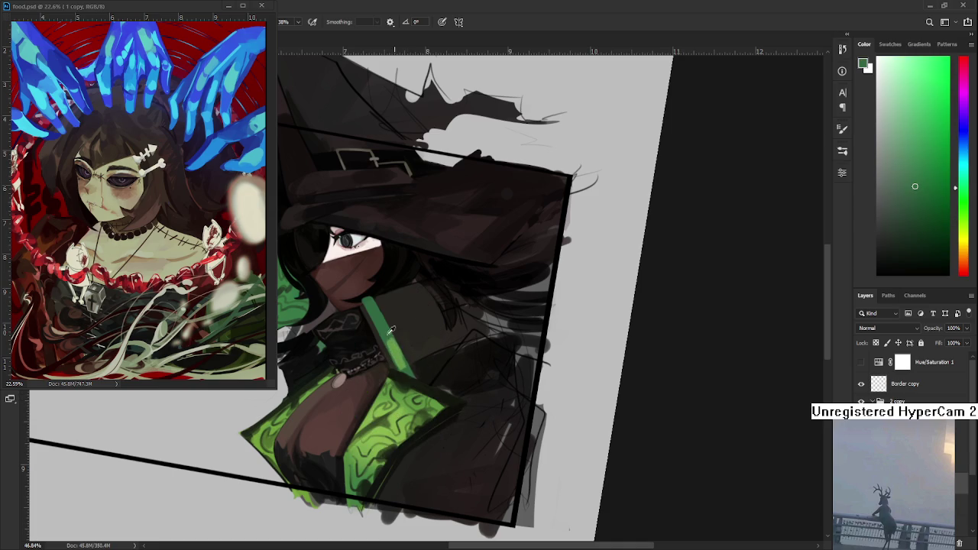
pyautogui.keyDown('alt'); pyautogui.click(387, 349); pyautogui.keyUp('alt')
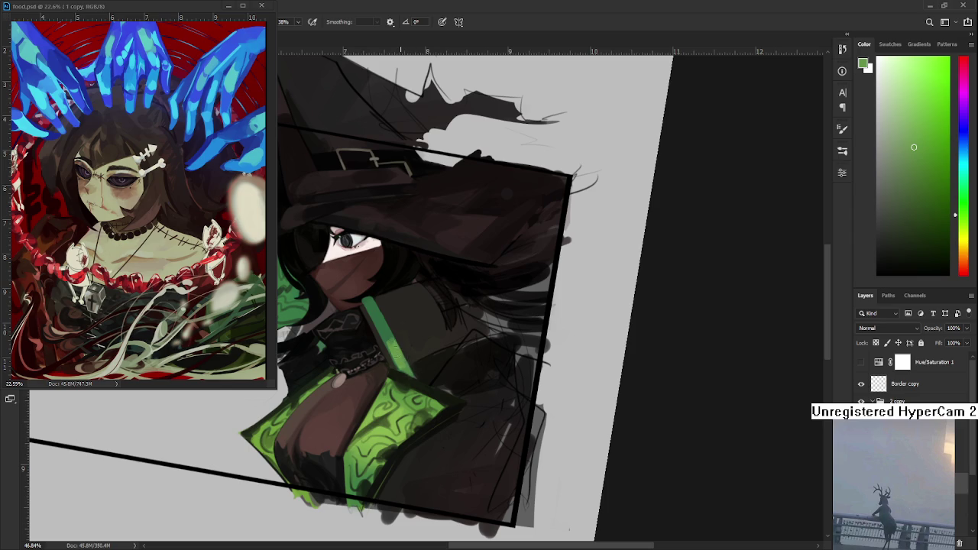
pyautogui.keyDown('alt'); pyautogui.click(391, 347); pyautogui.keyUp('alt')
pyautogui.keyDown('alt'); pyautogui.click(389, 346); pyautogui.keyUp('alt')
pyautogui.keyDown('alt'); pyautogui.click(390, 344); pyautogui.keyUp('alt')
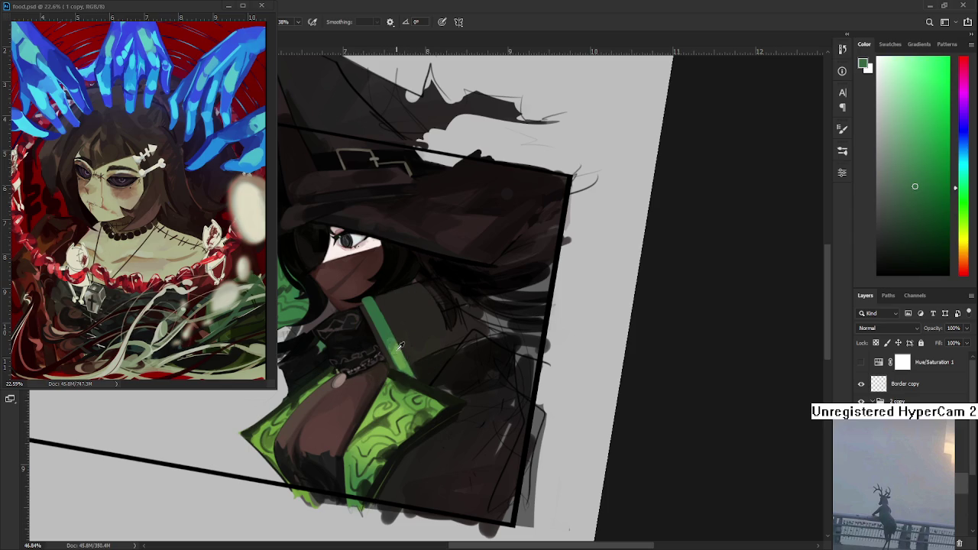
pyautogui.keyDown('alt'); pyautogui.click(391, 346); pyautogui.keyUp('alt')
pyautogui.keyDown('alt'); pyautogui.click(389, 344); pyautogui.keyUp('alt')
pyautogui.keyDown('alt'); pyautogui.click(390, 345); pyautogui.keyUp('alt')
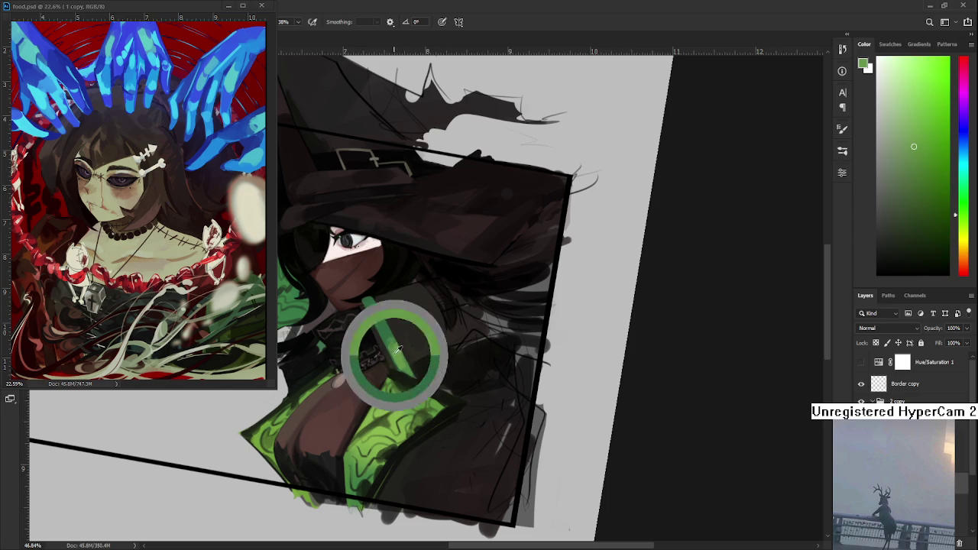
pyautogui.keyDown('alt'); pyautogui.click(388, 346); pyautogui.keyUp('alt')
pyautogui.keyDown('alt'); pyautogui.click(387, 346); pyautogui.keyUp('alt')
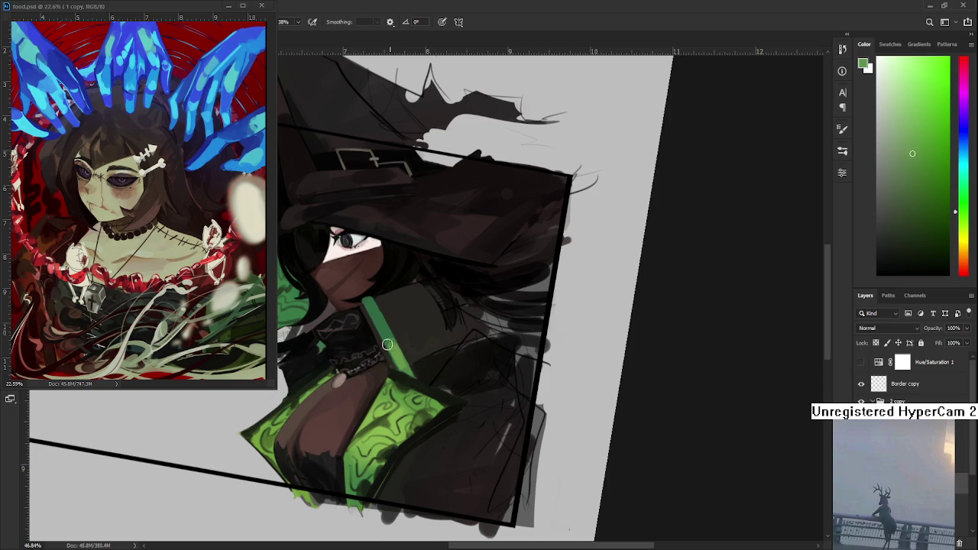
pyautogui.keyDown('alt'); pyautogui.click(390, 342); pyautogui.keyUp('alt')
pyautogui.keyDown('alt'); pyautogui.click(397, 345); pyautogui.keyUp('alt')
pyautogui.keyDown('alt'); pyautogui.click(394, 344); pyautogui.keyUp('alt')
# Step: Keep refining the collar stripe with alternating darker and lighter sampled greens
pyautogui.keyDown('alt'); pyautogui.click(388, 344); pyautogui.keyUp('alt')
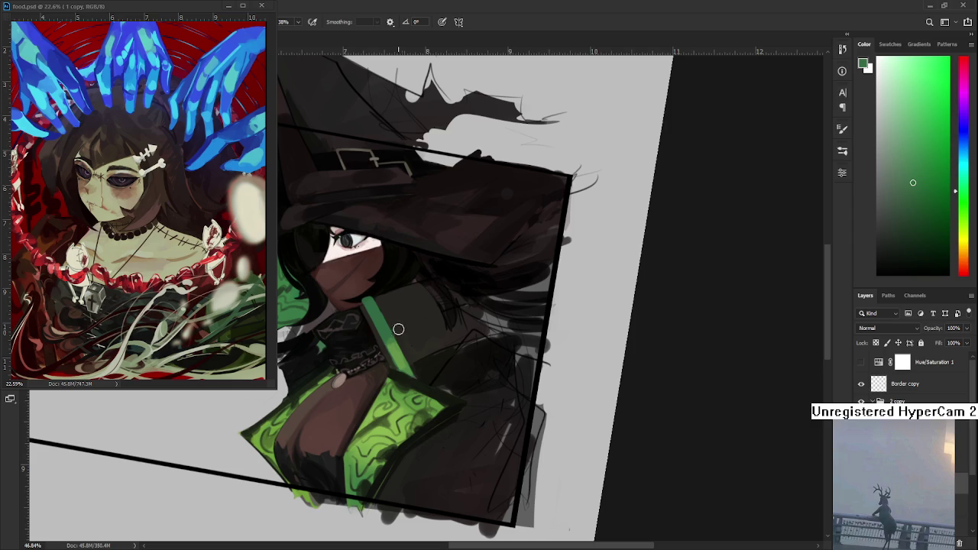
pyautogui.keyDown('alt'); pyautogui.click(391, 340); pyautogui.keyUp('alt')
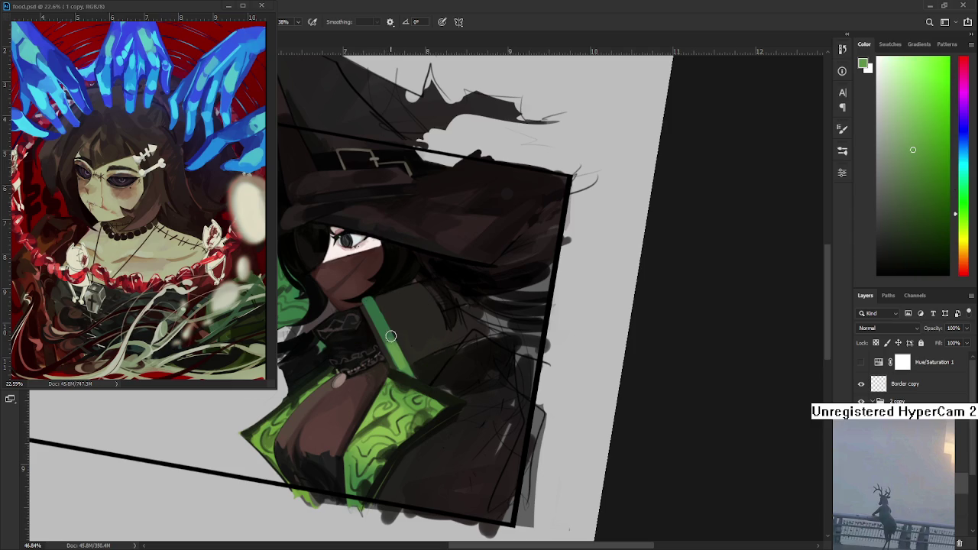
pyautogui.keyDown('alt'); pyautogui.click(387, 336); pyautogui.keyUp('alt')
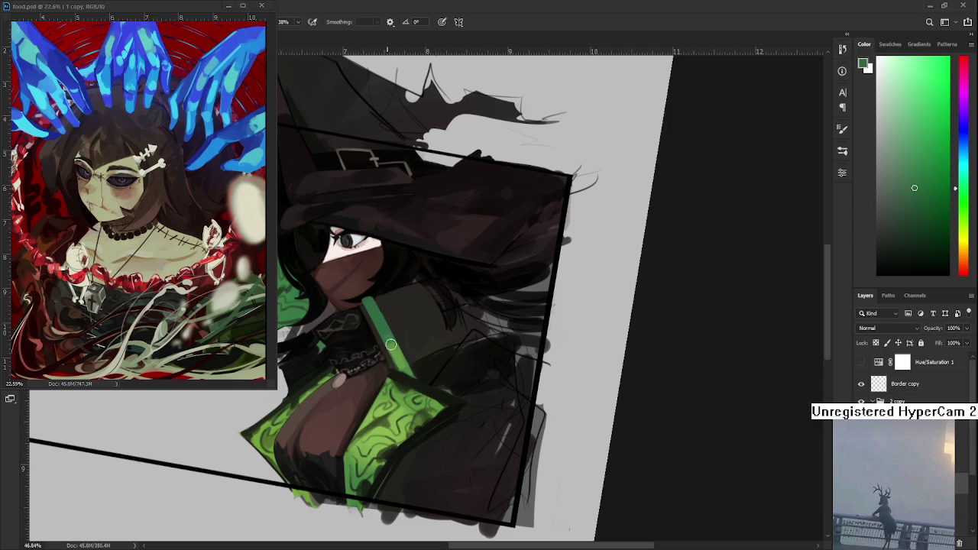
pyautogui.keyDown('alt'); pyautogui.click(396, 345); pyautogui.keyUp('alt')
pyautogui.keyDown('alt'); pyautogui.click(391, 343); pyautogui.keyUp('alt')
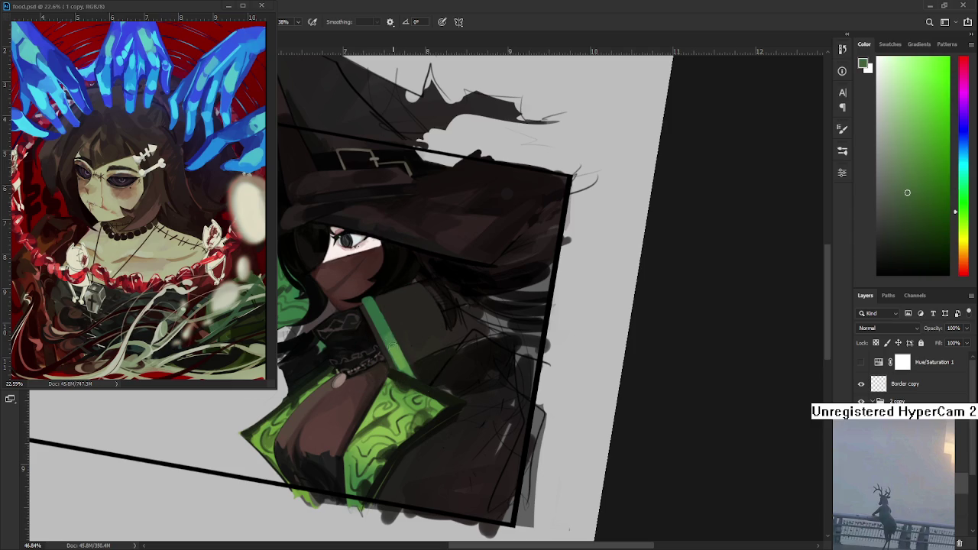
pyautogui.keyDown('alt'); pyautogui.click(395, 344); pyautogui.keyUp('alt')
pyautogui.keyDown('alt'); pyautogui.click(388, 342); pyautogui.keyUp('alt')
pyautogui.keyDown('alt'); pyautogui.click(388, 342); pyautogui.keyUp('alt')
pyautogui.keyDown('alt'); pyautogui.click(388, 342); pyautogui.keyUp('alt')
pyautogui.keyDown('alt'); pyautogui.click(385, 336); pyautogui.keyUp('alt')
pyautogui.keyDown('alt'); pyautogui.click(386, 333); pyautogui.keyUp('alt')
pyautogui.keyDown('alt'); pyautogui.click(393, 346); pyautogui.keyUp('alt')
pyautogui.moveTo(412, 246)
pyautogui.mouseDown()
pyautogui.moveTo(510, 299)
pyautogui.moveTo(344, 252)
pyautogui.mouseUp()
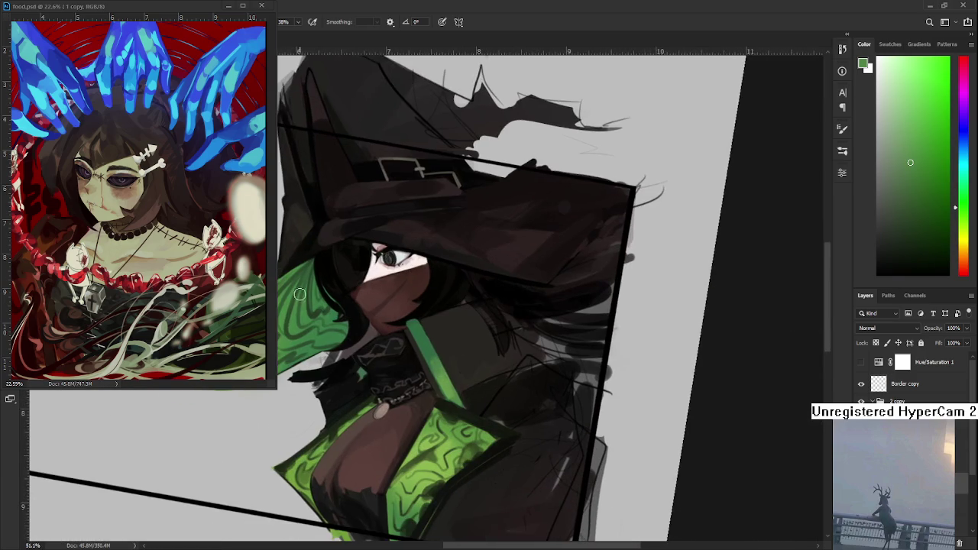
# Step: Zoom in, sample greens on the lower clothing, and bring the hat into view
pyautogui.scroll(1, 344, 251)
pyautogui.keyDown('alt'); pyautogui.click(456, 447); pyautogui.keyUp('alt')
pyautogui.keyDown('alt'); pyautogui.click(403, 534); pyautogui.keyUp('alt')
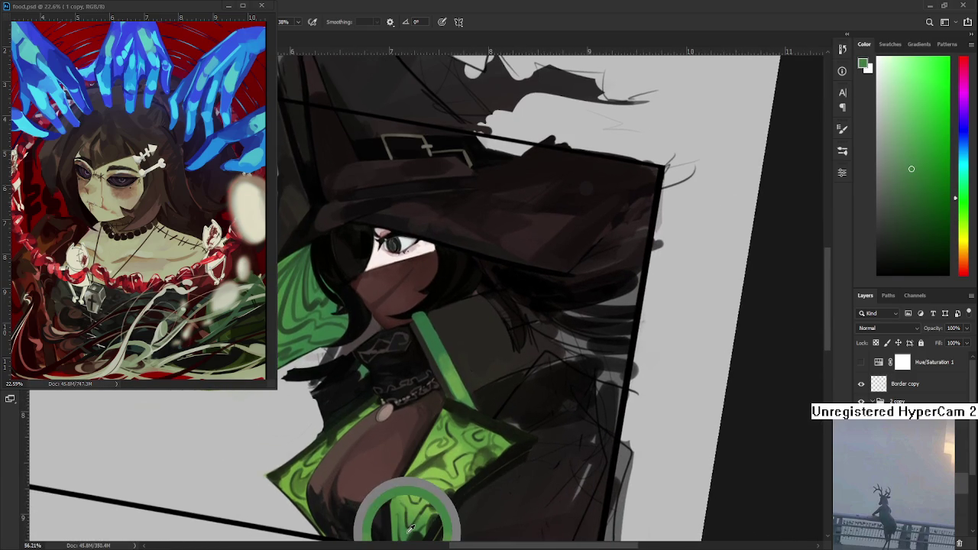
pyautogui.moveTo(402, 537); pyautogui.dragTo(411, 458)
pyautogui.keyDown('alt'); pyautogui.click(411, 458); pyautogui.keyUp('alt')
pyautogui.moveTo(485, 194); pyautogui.dragTo(469, 339)
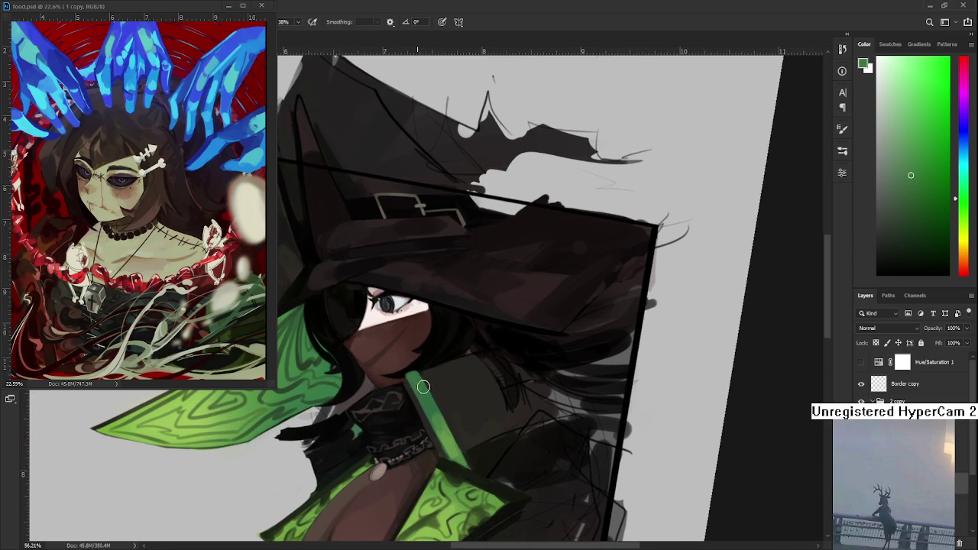
# Step: Refine the collar stripe near the hat with darker and new sampled greens
pyautogui.keyDown('alt'); pyautogui.click(432, 415); pyautogui.keyUp('alt')
pyautogui.keyDown('alt'); pyautogui.click(440, 420); pyautogui.keyUp('alt')
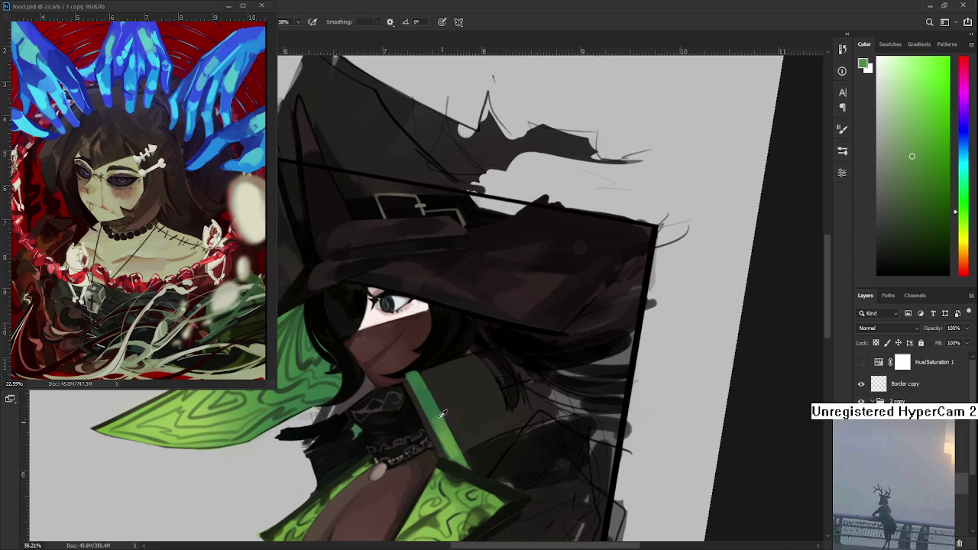
pyautogui.keyDown('alt'); pyautogui.click(438, 420); pyautogui.keyUp('alt')
pyautogui.keyDown('alt'); pyautogui.click(433, 406); pyautogui.keyUp('alt')
pyautogui.keyDown('alt'); pyautogui.click(445, 409); pyautogui.keyUp('alt')
pyautogui.keyDown('alt'); pyautogui.click(432, 397); pyautogui.keyUp('alt')
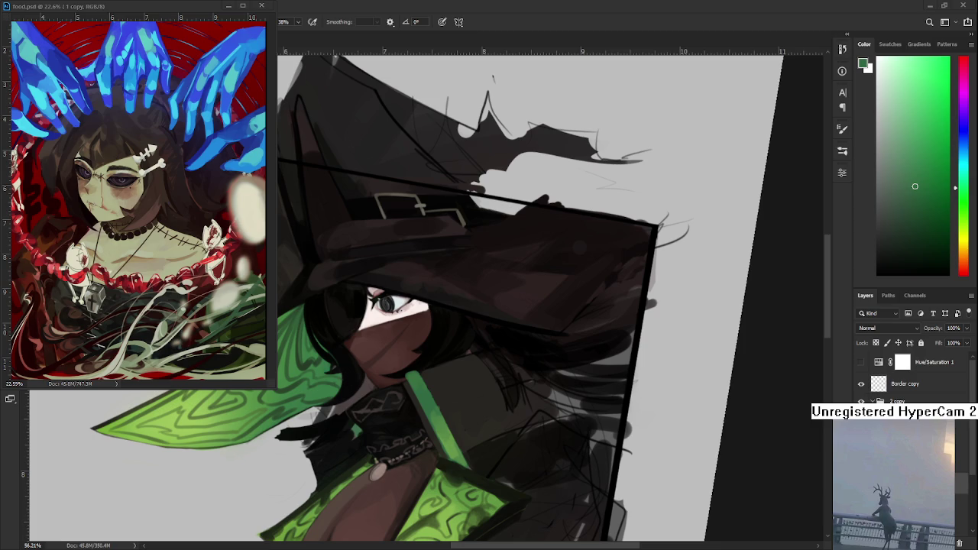
pyautogui.scroll(-3, 492, 392)
# Step: Touch up the stripe's edge, alternating the dark brown coat colour and the stripe green
pyautogui.scroll(4, 489, 399)
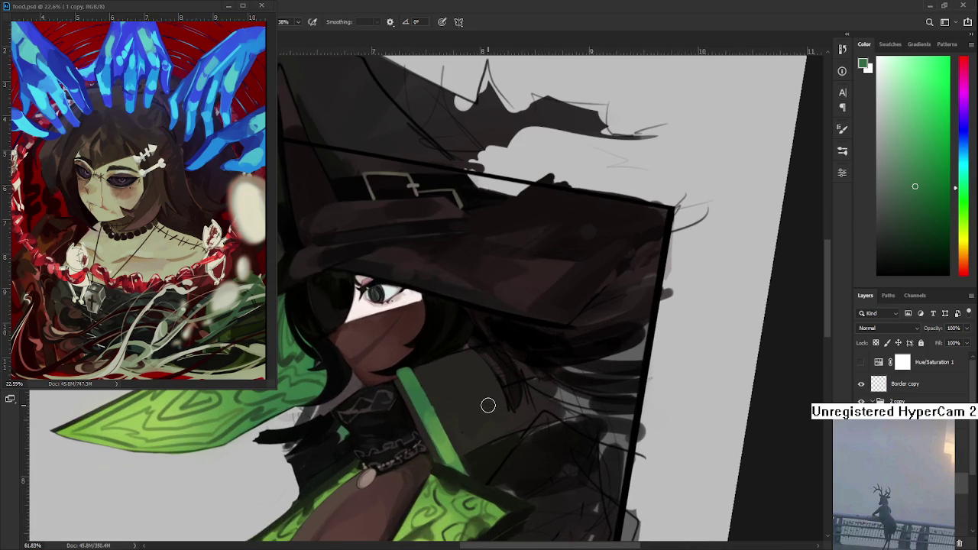
pyautogui.keyDown('alt'); pyautogui.click(442, 391); pyautogui.keyUp('alt')
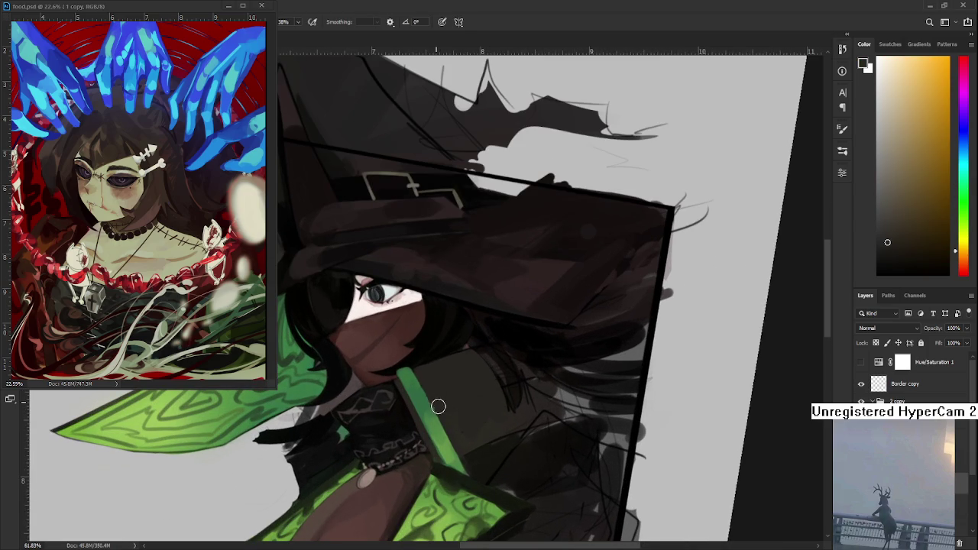
pyautogui.keyDown('alt'); pyautogui.click(427, 409); pyautogui.keyUp('alt')
pyautogui.keyDown('alt'); pyautogui.click(417, 393); pyautogui.keyUp('alt')
pyautogui.keyDown('alt'); pyautogui.click(434, 394); pyautogui.keyUp('alt')
pyautogui.keyDown('alt'); pyautogui.click(418, 394); pyautogui.keyUp('alt')
pyautogui.keyDown('alt'); pyautogui.click(426, 396); pyautogui.keyUp('alt')
pyautogui.keyDown('alt'); pyautogui.click(425, 393); pyautogui.keyUp('alt')
pyautogui.keyDown('alt'); pyautogui.click(425, 394); pyautogui.keyUp('alt')
# Step: Repaint the lower collar stripe with lighter and darker greens sampled from it
pyautogui.keyDown('alt'); pyautogui.click(428, 420); pyautogui.keyUp('alt')
pyautogui.keyDown('alt'); pyautogui.click(429, 414); pyautogui.keyUp('alt')
pyautogui.keyDown('alt'); pyautogui.click(426, 412); pyautogui.keyUp('alt')
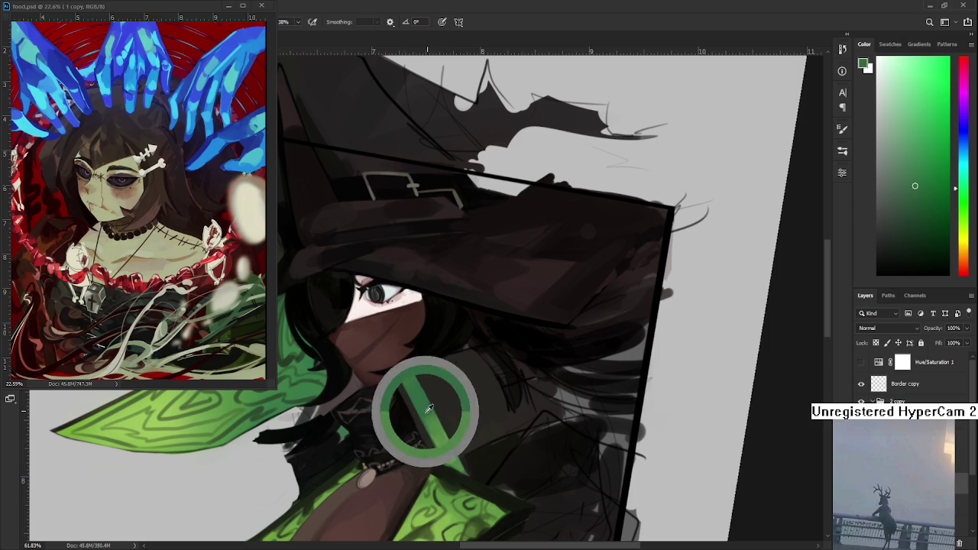
pyautogui.keyDown('alt'); pyautogui.click(430, 424); pyautogui.keyUp('alt')
pyautogui.keyDown('alt'); pyautogui.click(425, 412); pyautogui.keyUp('alt')
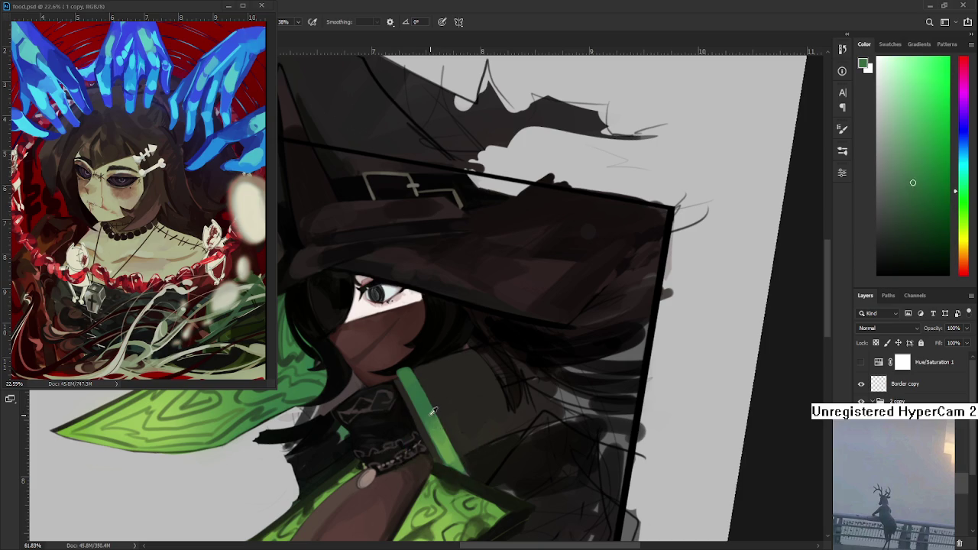
pyautogui.keyDown('alt'); pyautogui.click(433, 428); pyautogui.keyUp('alt')
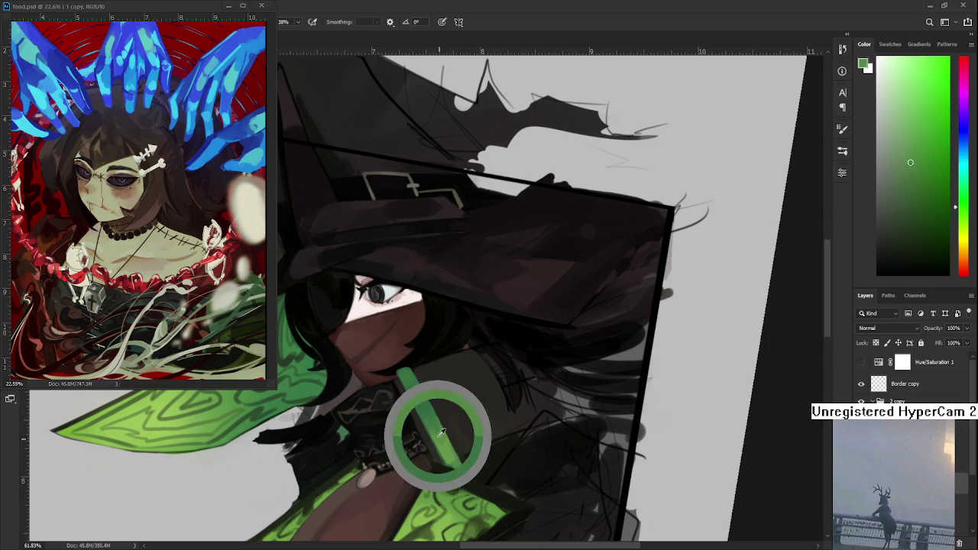
pyautogui.keyDown('alt'); pyautogui.click(440, 433); pyautogui.keyUp('alt')
pyautogui.keyDown('alt'); pyautogui.click(430, 414); pyautogui.keyUp('alt')
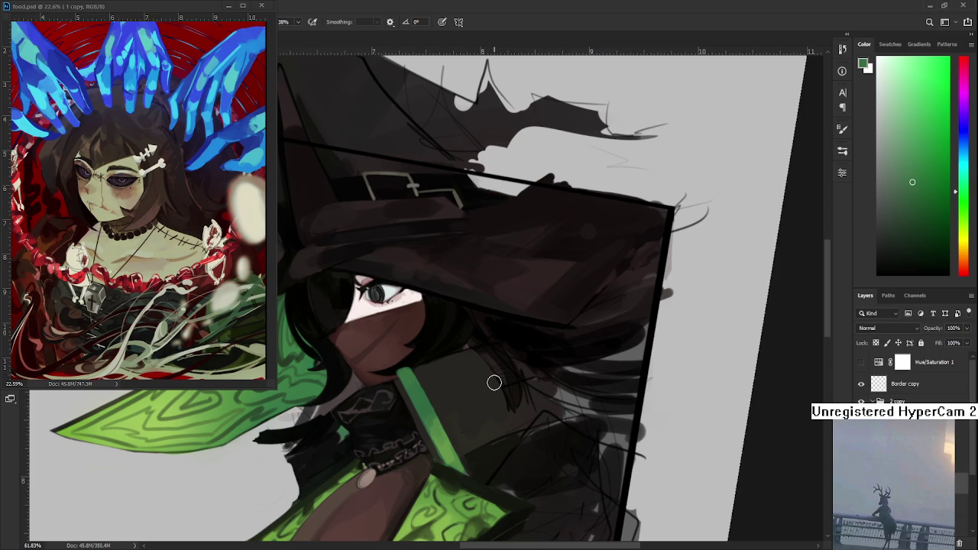
# Step: Sample several green shades along the strap, including a slightly darker green
pyautogui.keyDown('alt'); pyautogui.click(451, 451); pyautogui.keyUp('alt')
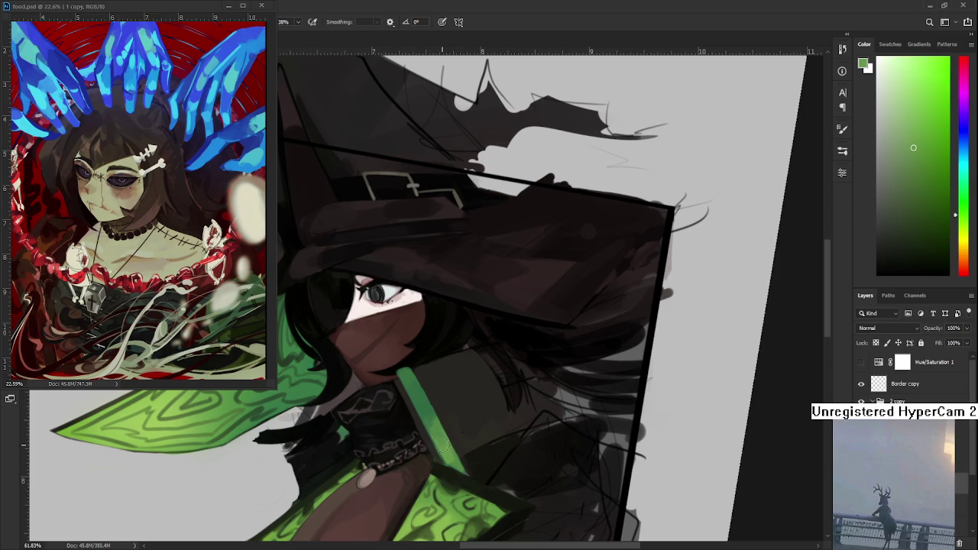
pyautogui.keyDown('alt'); pyautogui.click(442, 439); pyautogui.keyUp('alt')
pyautogui.moveTo(439, 428); pyautogui.dragTo(428, 416)
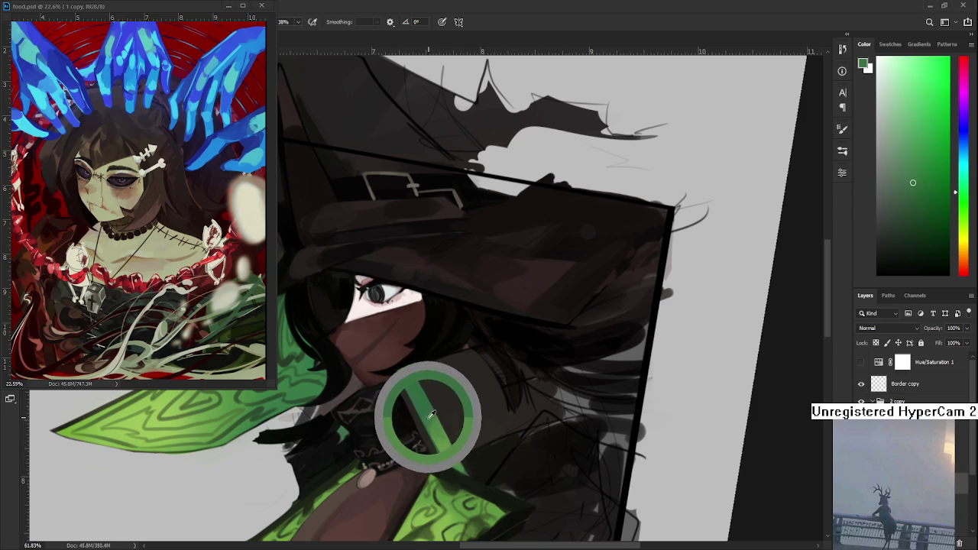
pyautogui.keyDown('alt'); pyautogui.click(433, 424); pyautogui.keyUp('alt')
pyautogui.keyDown('alt'); pyautogui.click(430, 419); pyautogui.keyUp('alt')
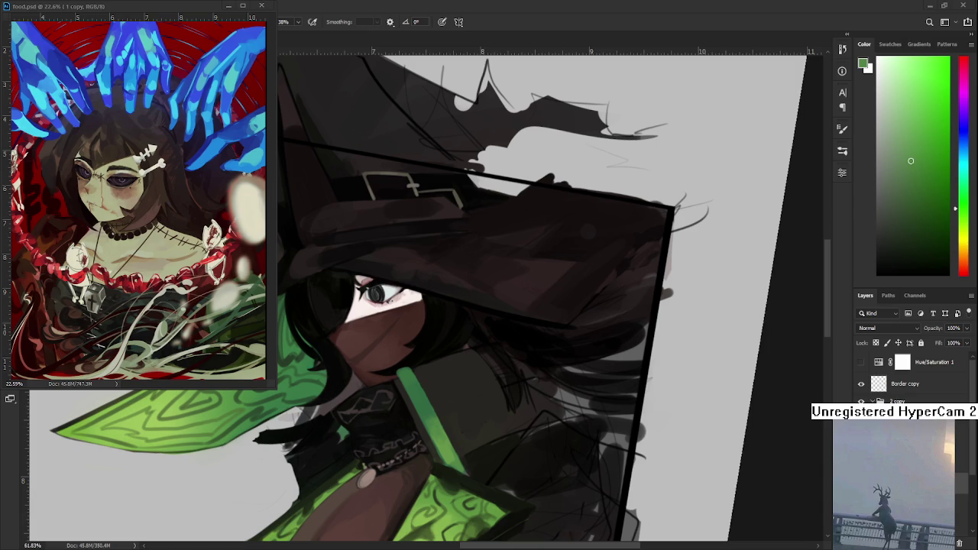
# Step: Undo the last bright green stroke and return to the stripe's muted green
pyautogui.keyDown('alt'); pyautogui.click(435, 415); pyautogui.keyUp('alt')
pyautogui.hotkey('ctrl', 'z')
pyautogui.keyDown('alt'); pyautogui.click(426, 416); pyautogui.keyUp('alt')
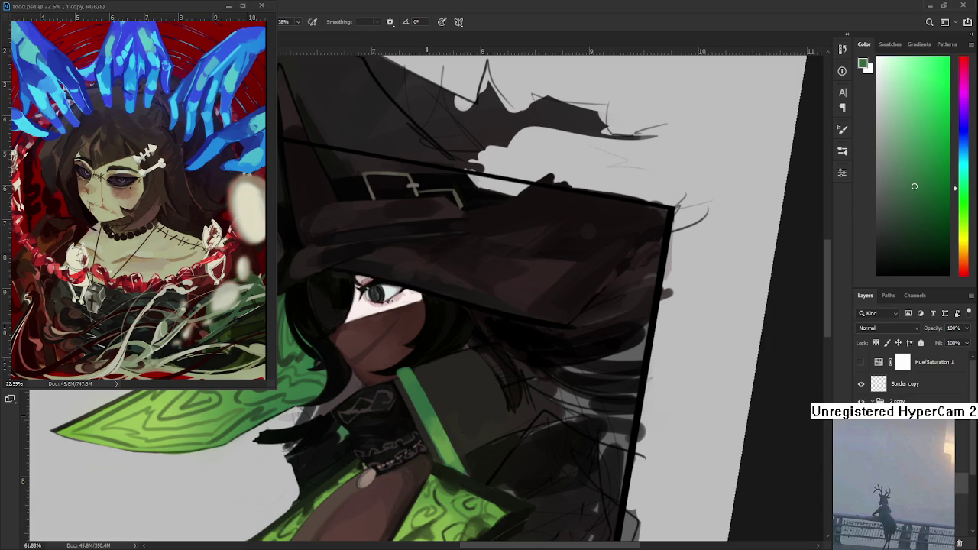